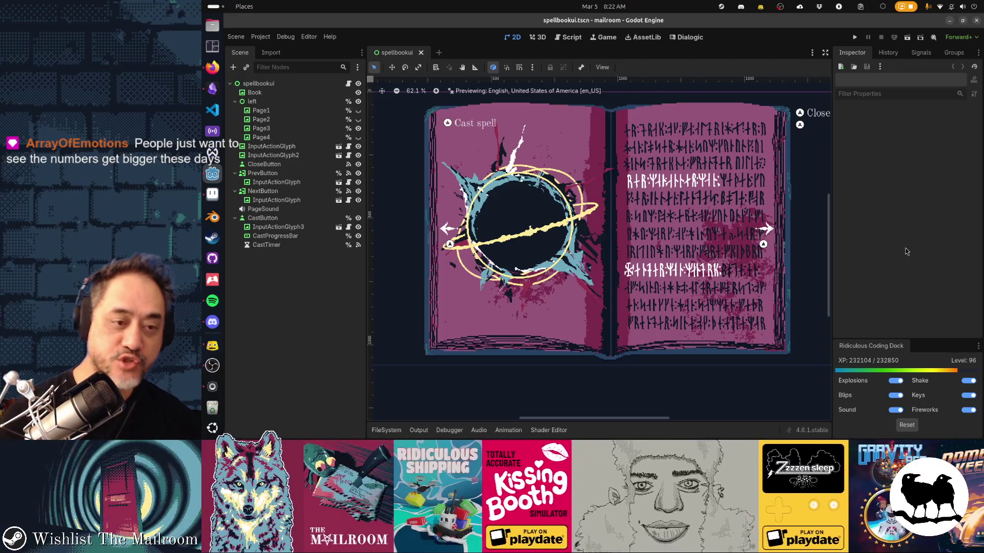
pyautogui.scroll(3, 523, 192)
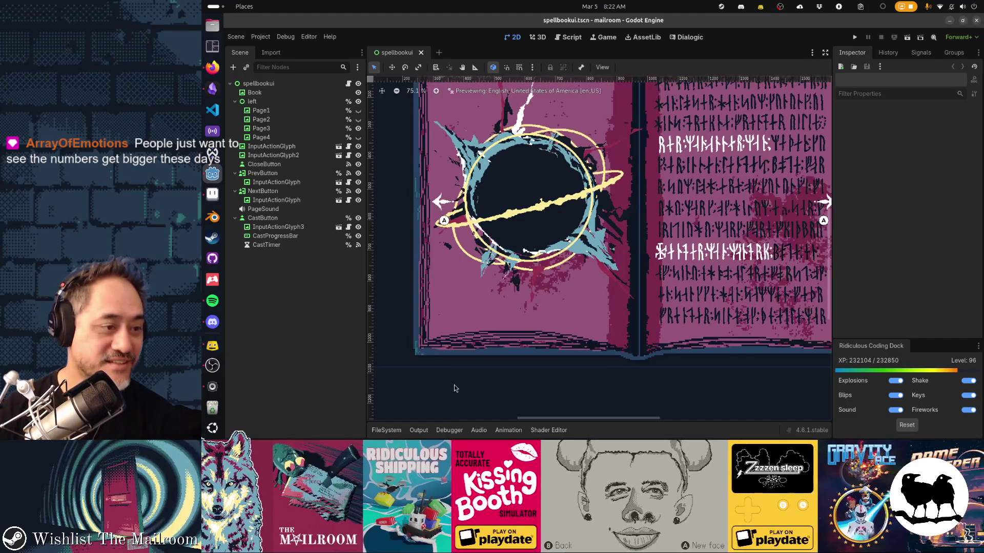
pyautogui.scroll(-3, 494, 298)
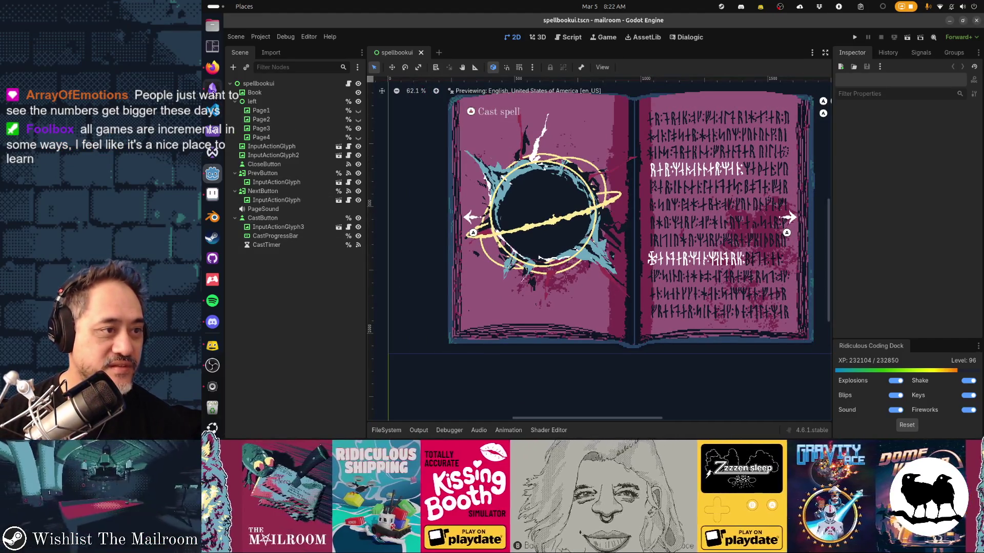
# Switch from the Godot spellbook scene to the Gamedev TODO board in Obsidian
pyautogui.hotkey('alt', 'Tab')
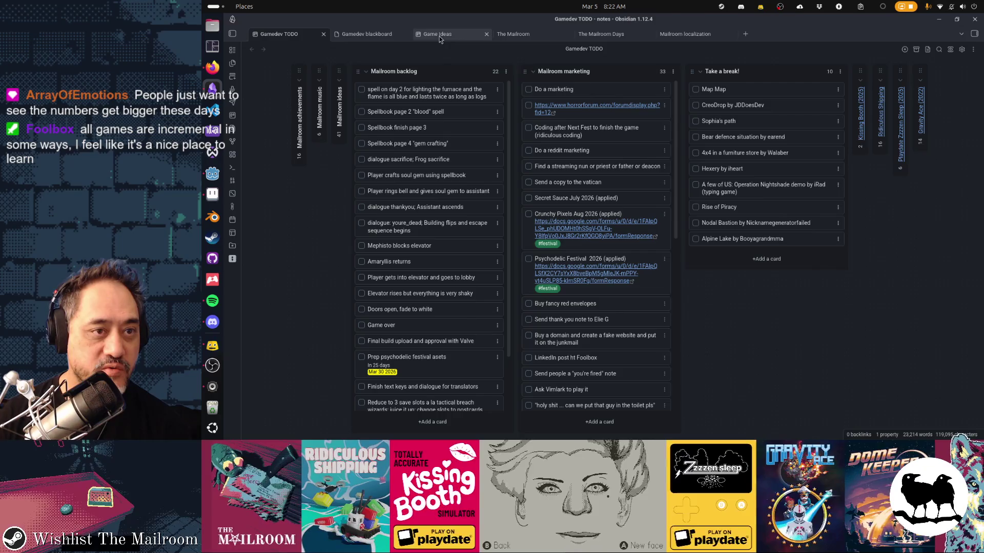
# Go through the Game Ideas board to the empty Gamedev blackboard canvas
pyautogui.click(443, 34)
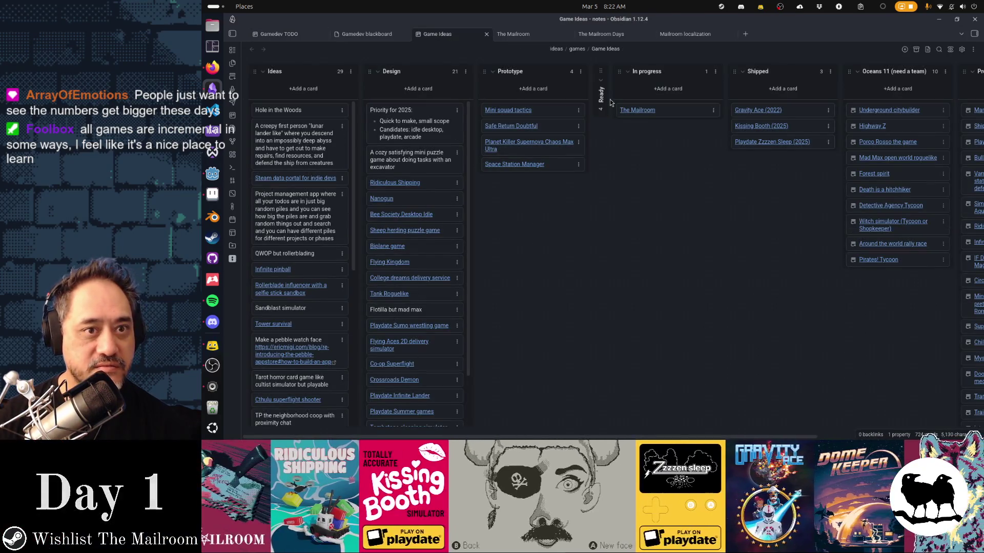
pyautogui.click(387, 34)
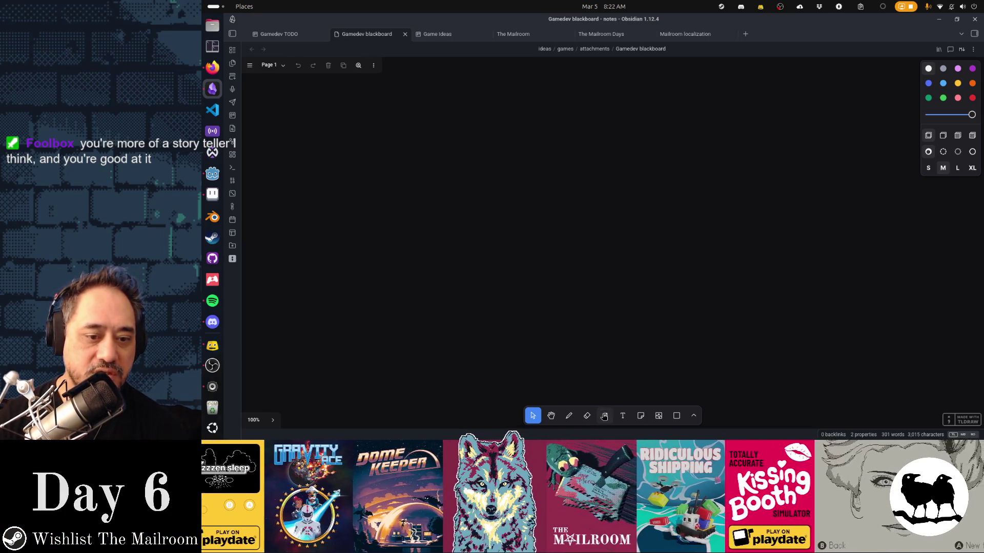
# Draw a large triangle with the triangle shape tool and move it toward the canvas centre
pyautogui.click(604, 416)
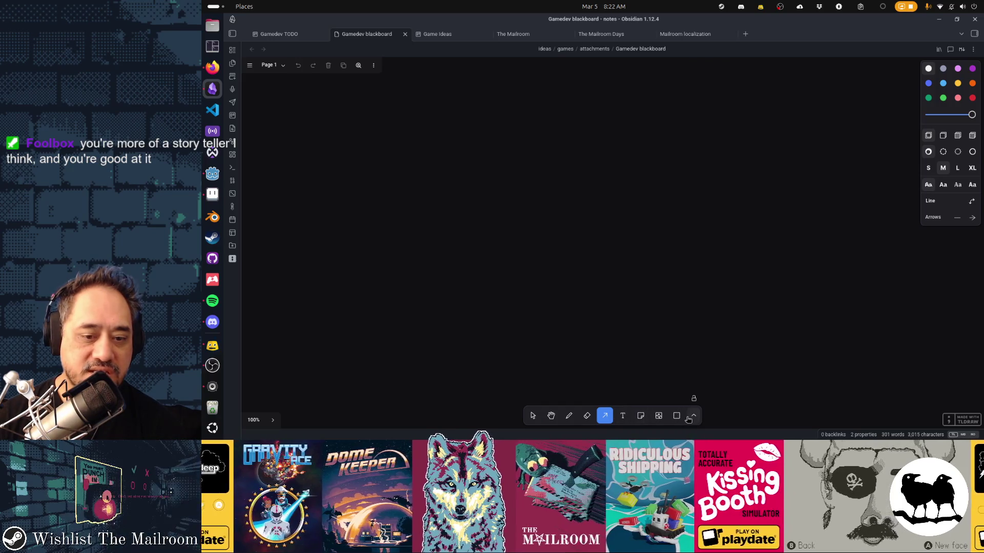
pyautogui.click(693, 415)
pyautogui.click(701, 336)
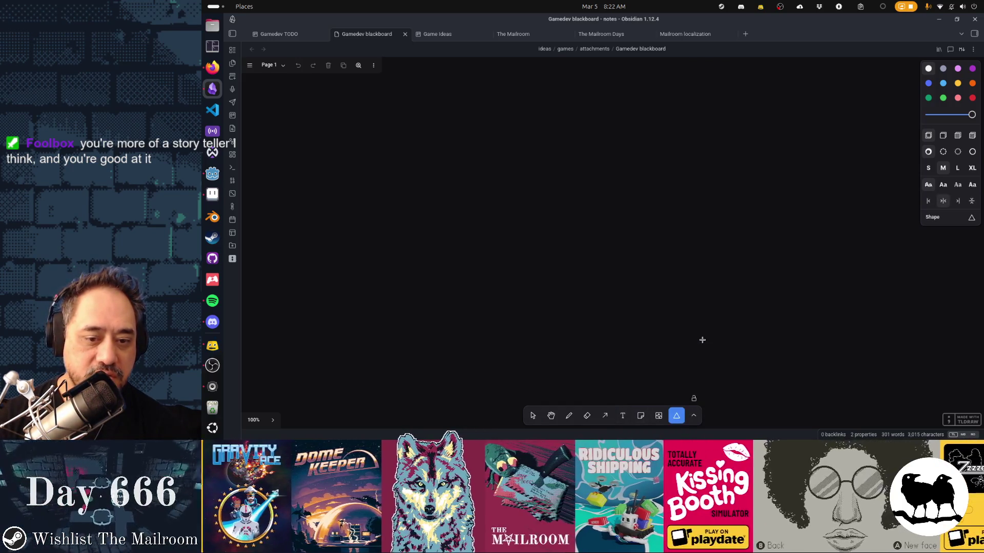
pyautogui.moveTo(606, 123); pyautogui.dragTo(401, 291)
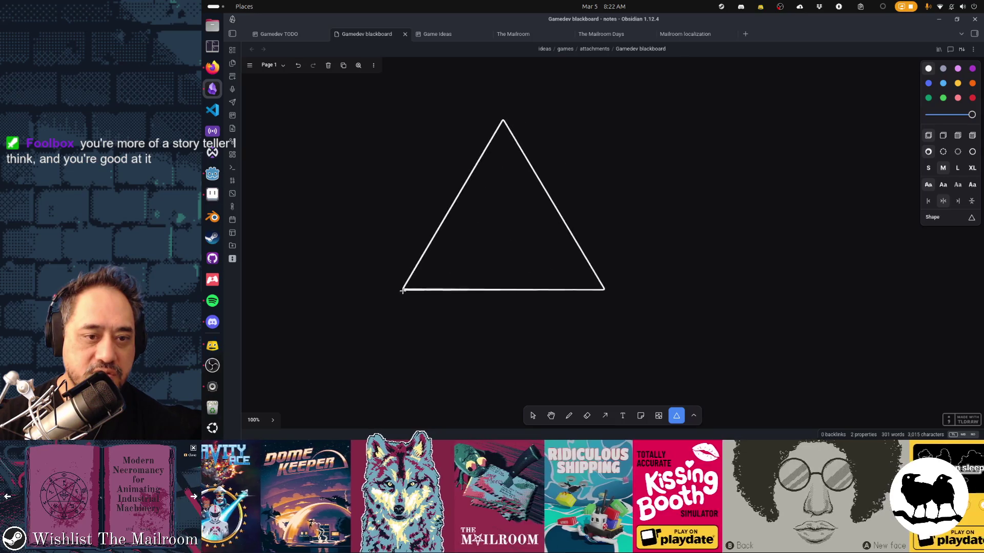
pyautogui.moveTo(515, 290); pyautogui.dragTo(613, 291)
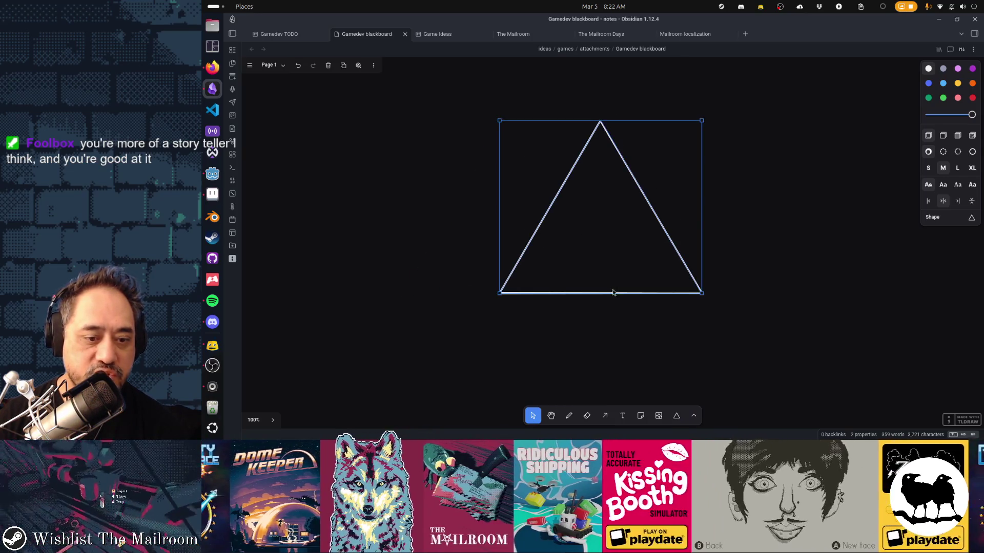
pyautogui.click(622, 416)
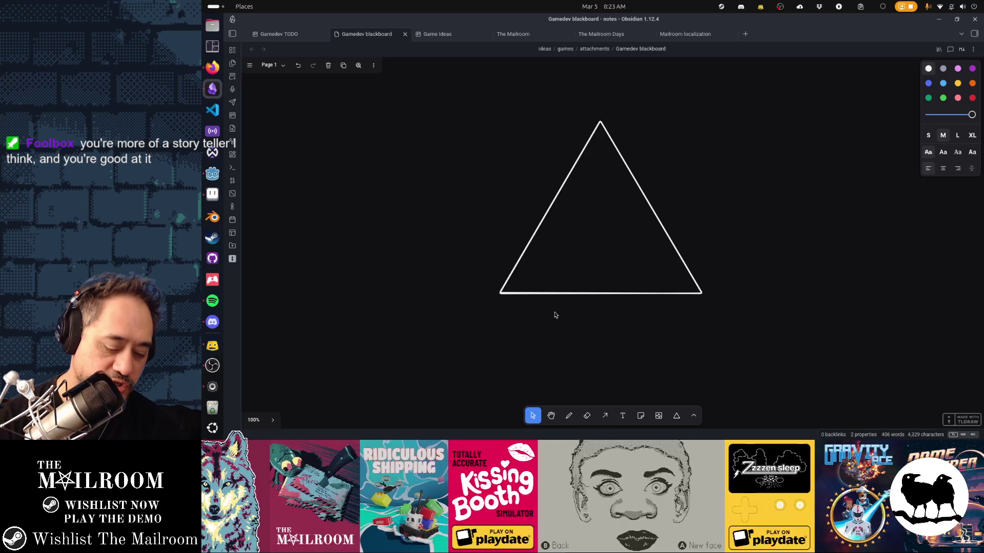
pyautogui.write('Ca')
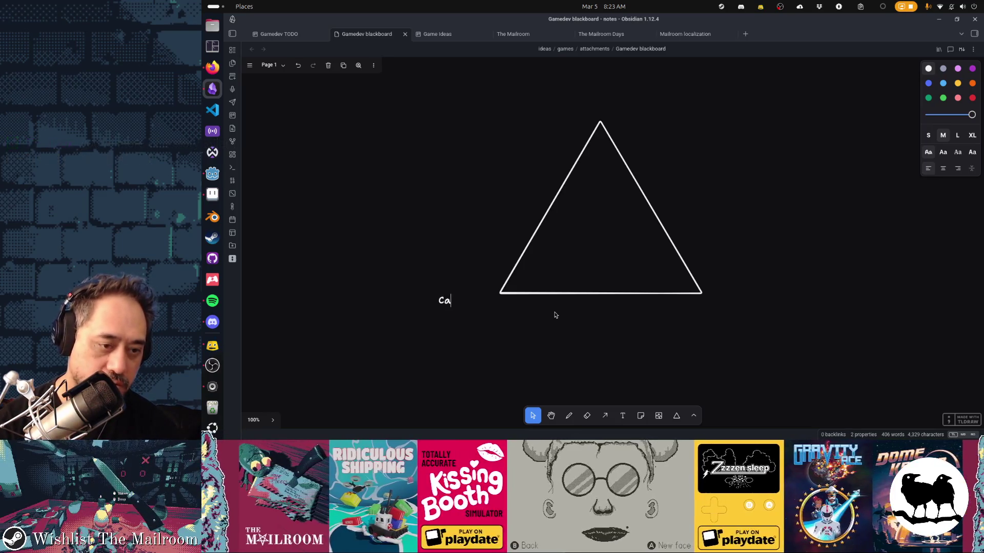
# Finish the 'You want to make' label and place it below the triangle's left corner
pyautogui.press('BackSpace')
pyautogui.press('BackSpace')
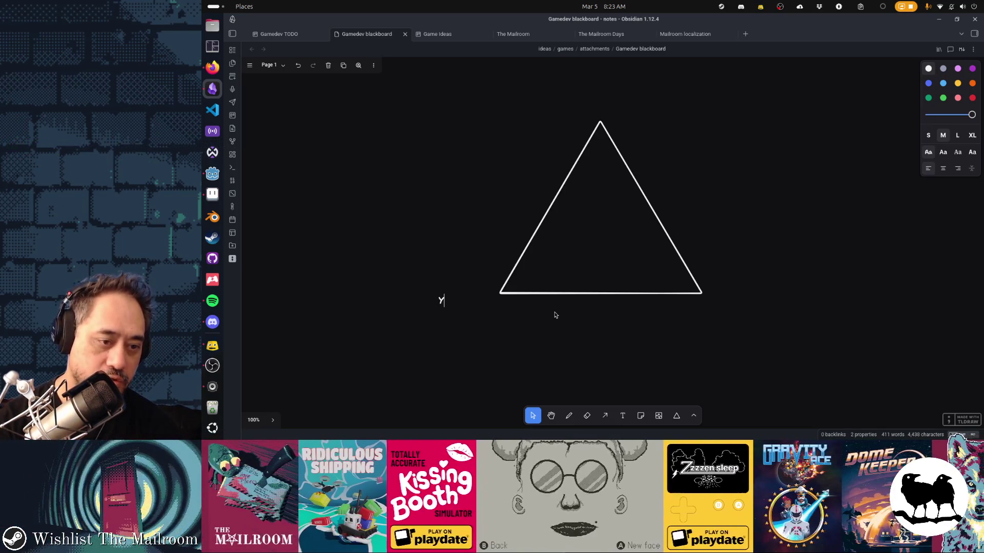
pyautogui.write('You want to make')
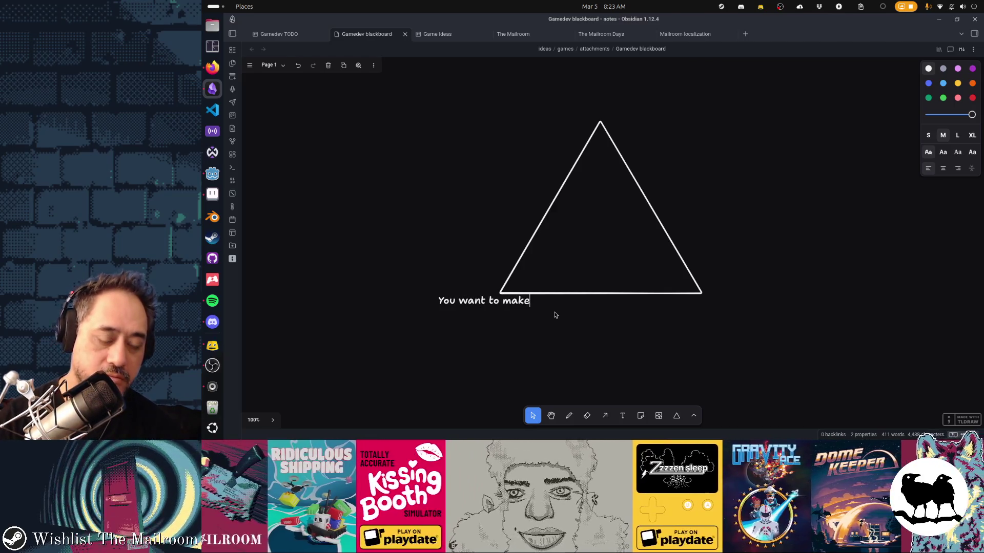
pyautogui.press('Escape')
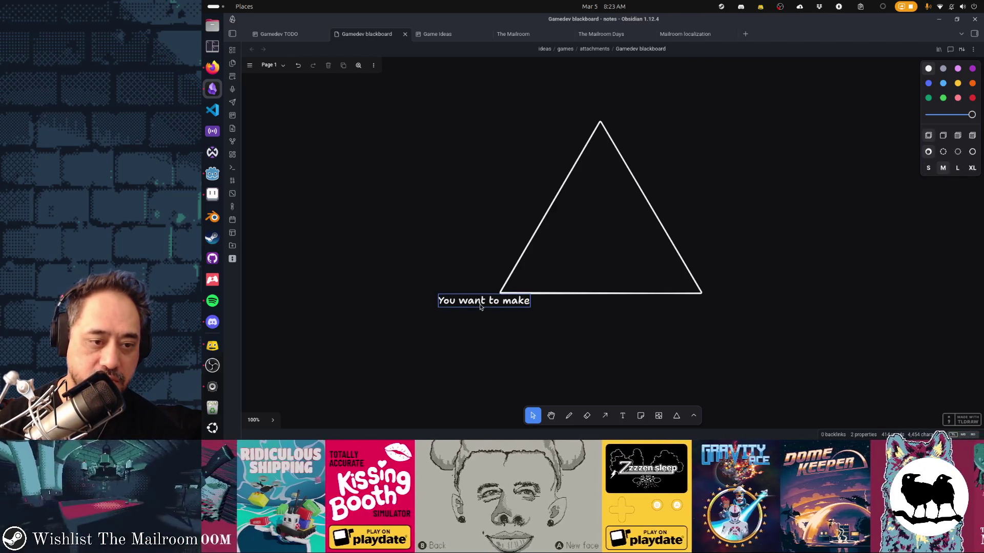
pyautogui.moveTo(484, 299)
pyautogui.mouseDown()
pyautogui.moveTo(471, 311)
pyautogui.moveTo(479, 313)
pyautogui.mouseUp()
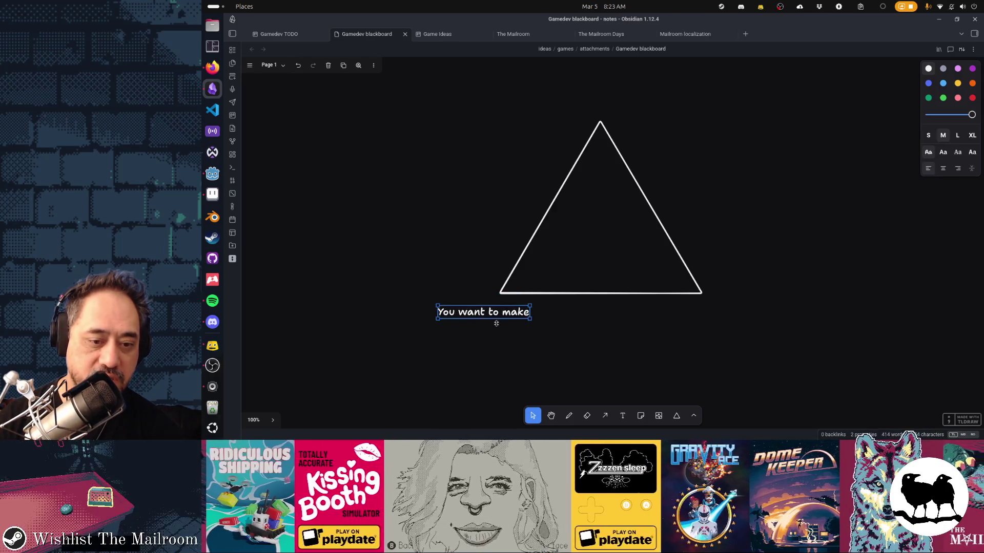
pyautogui.click(622, 416)
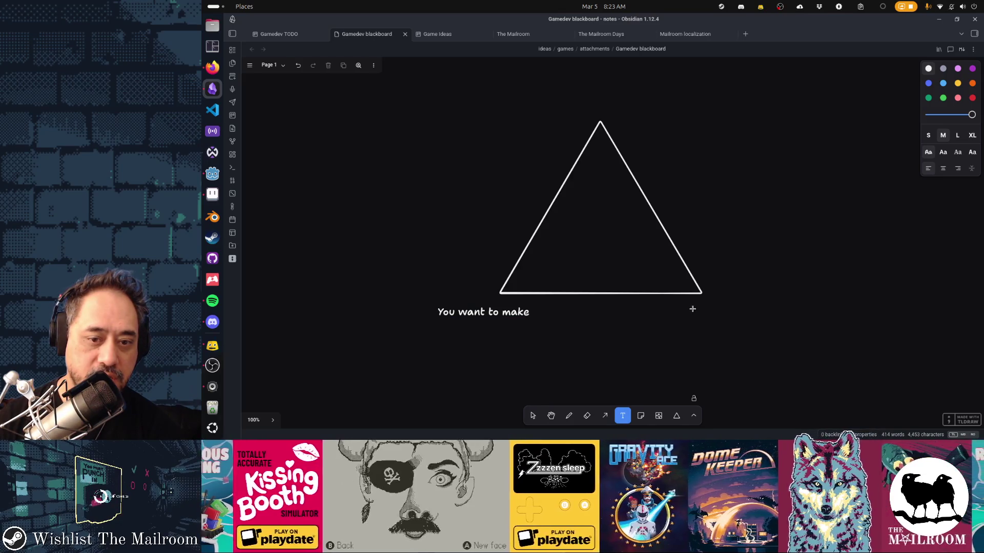
pyautogui.write('Other')
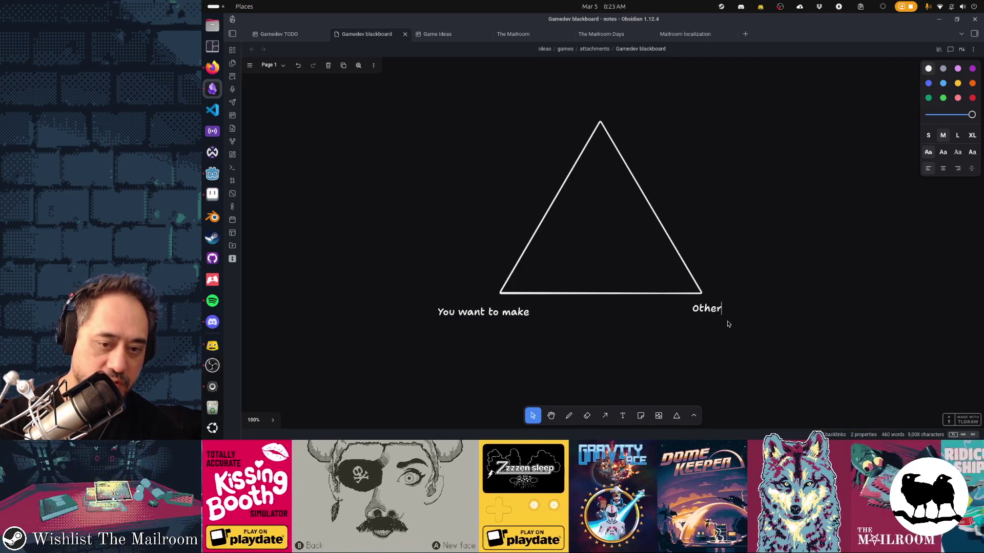
pyautogui.write(' people')
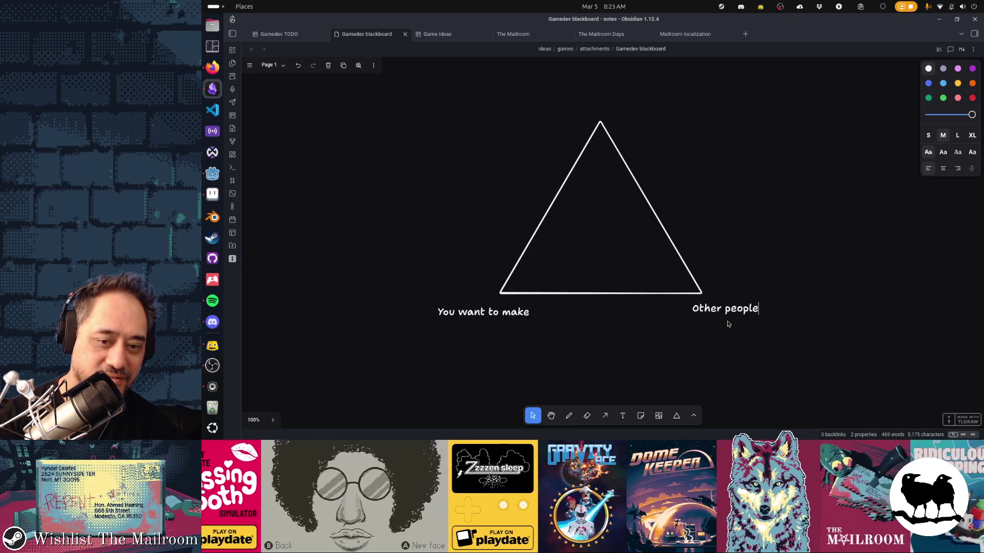
pyautogui.write(' want it')
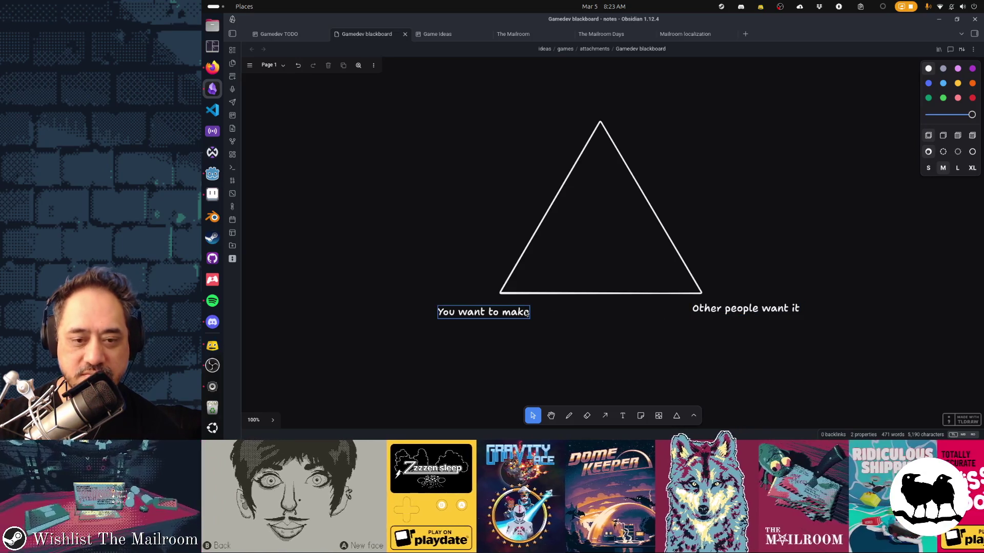
# Shift the right label left and trim 'Other people want it' to 'Other people want'
pyautogui.doubleClick(508, 314)
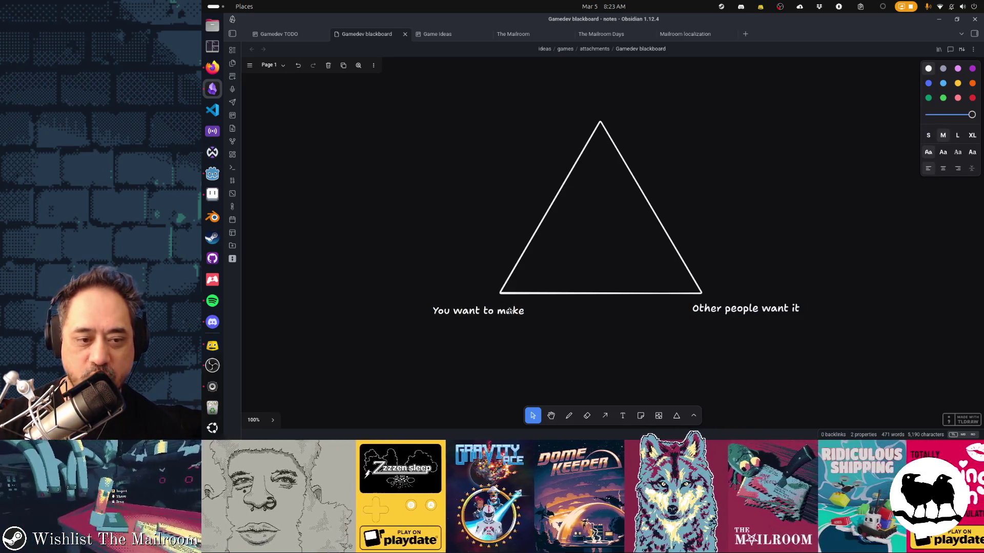
pyautogui.press('Escape')
pyautogui.doubleClick(713, 311)
pyautogui.moveTo(714, 310); pyautogui.dragTo(707, 311)
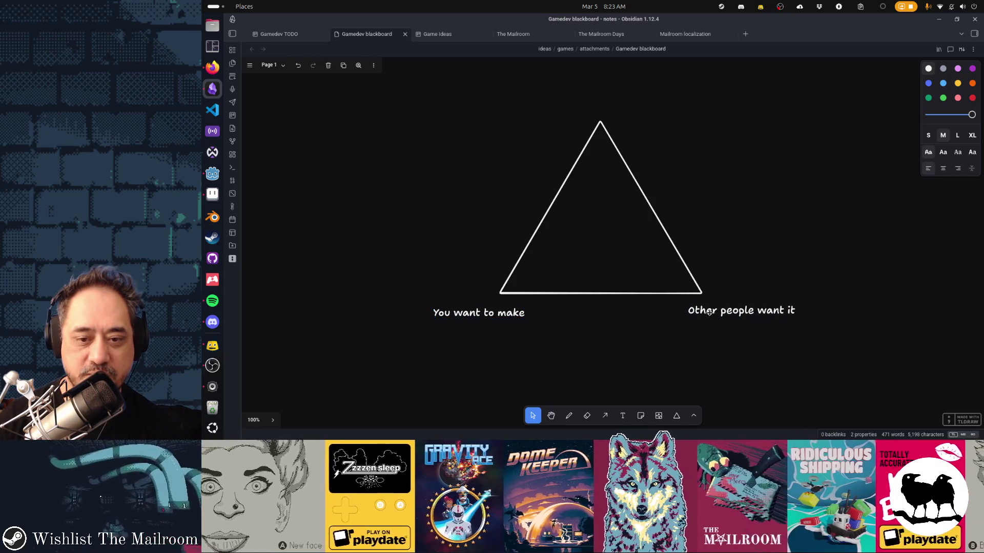
pyautogui.press('Escape')
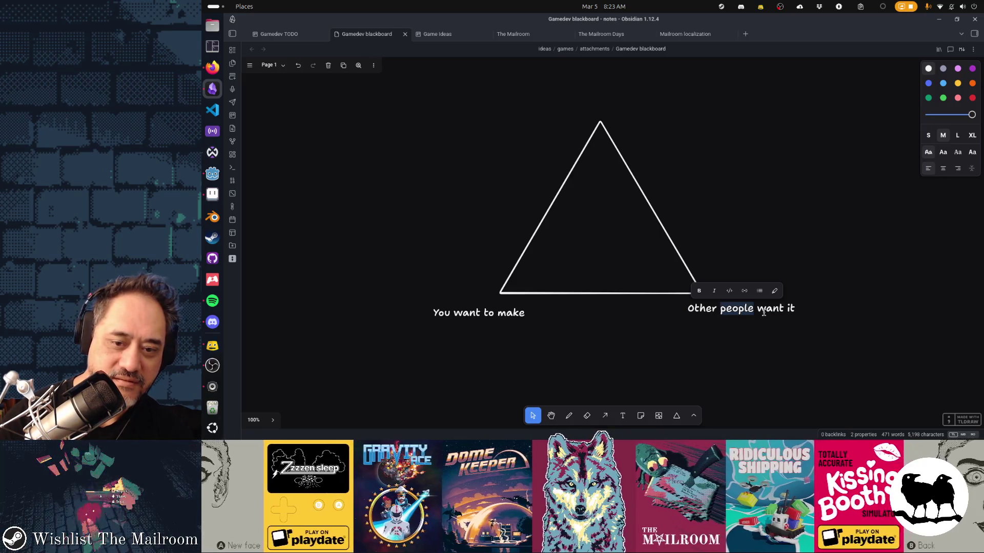
pyautogui.press('End')
pyautogui.press('BackSpace')
pyautogui.press('BackSpace')
pyautogui.press('BackSpace')
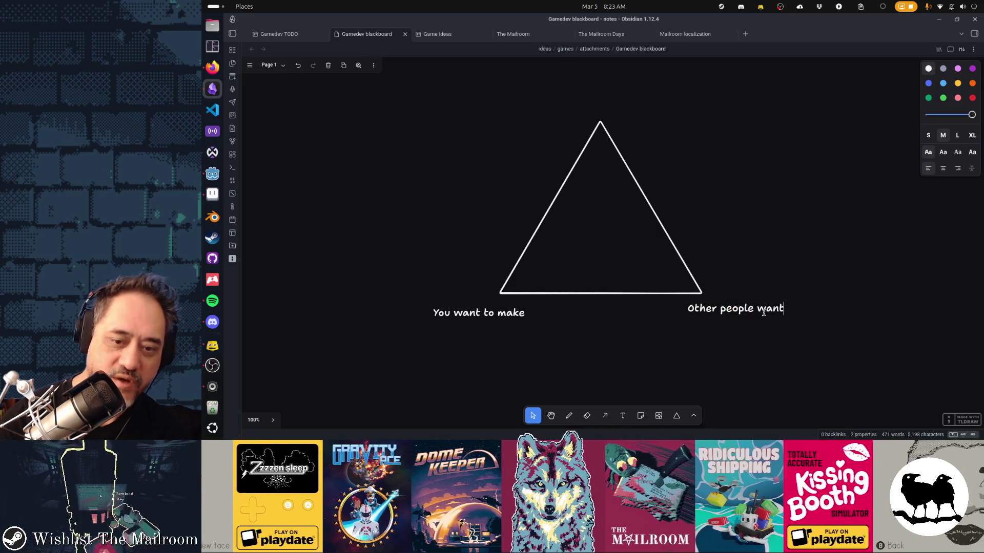
pyautogui.press('Escape')
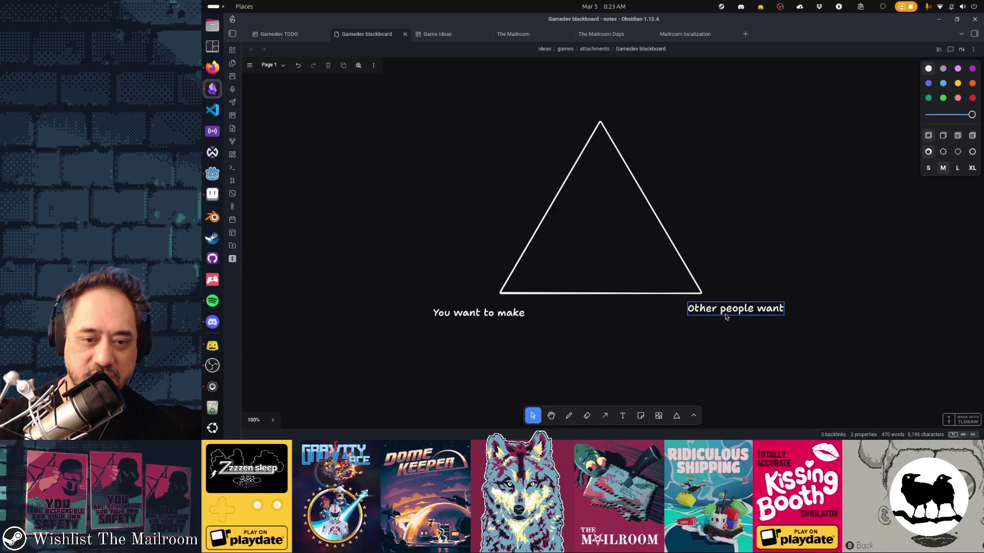
# Add 'You can make' centred over the apex and nudge both bottom labels into place
pyautogui.click(622, 415)
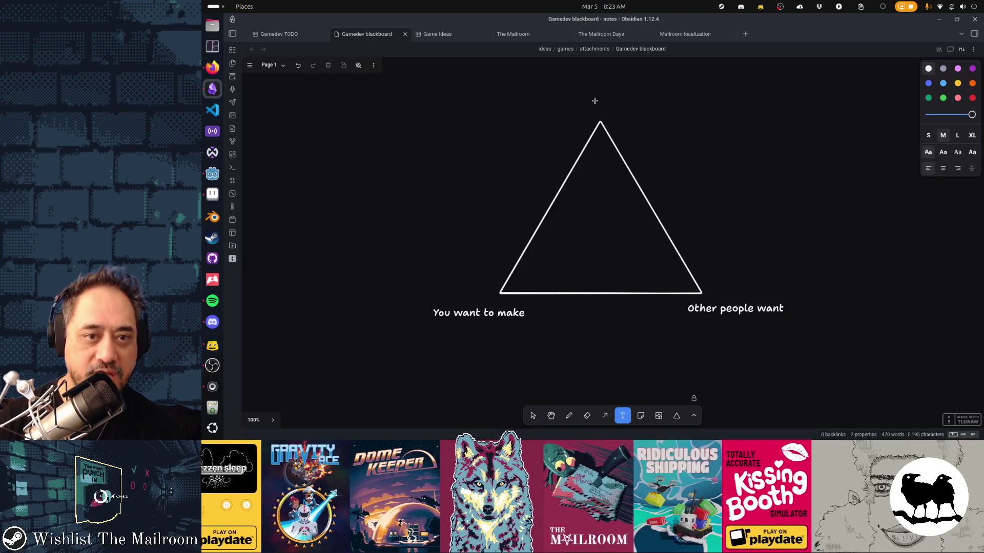
pyautogui.press('Escape')
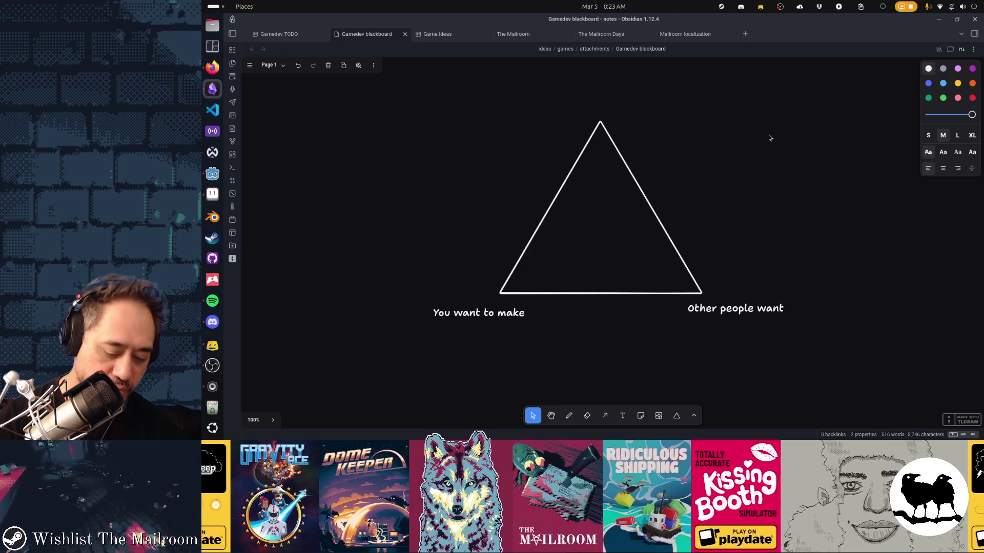
pyautogui.write('You can make')
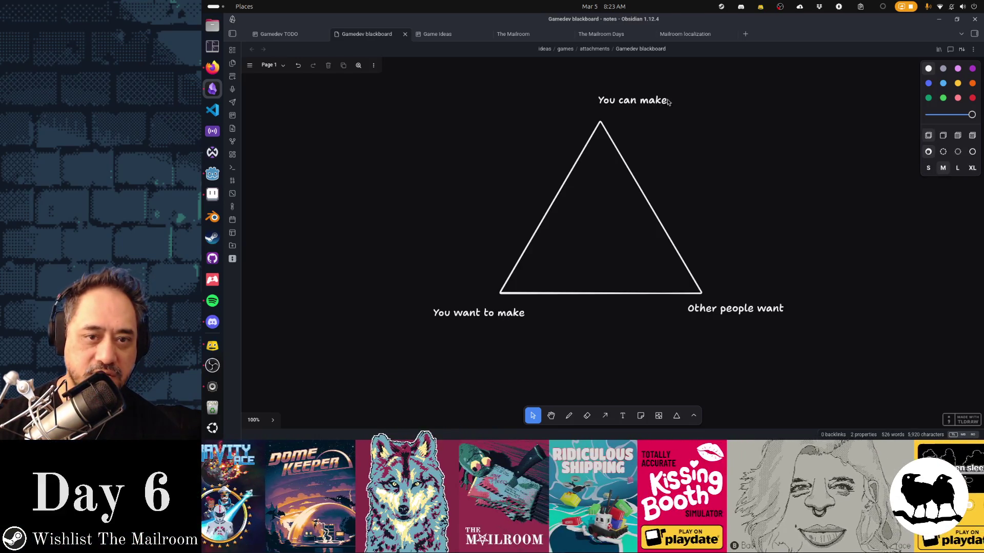
pyautogui.press('Escape')
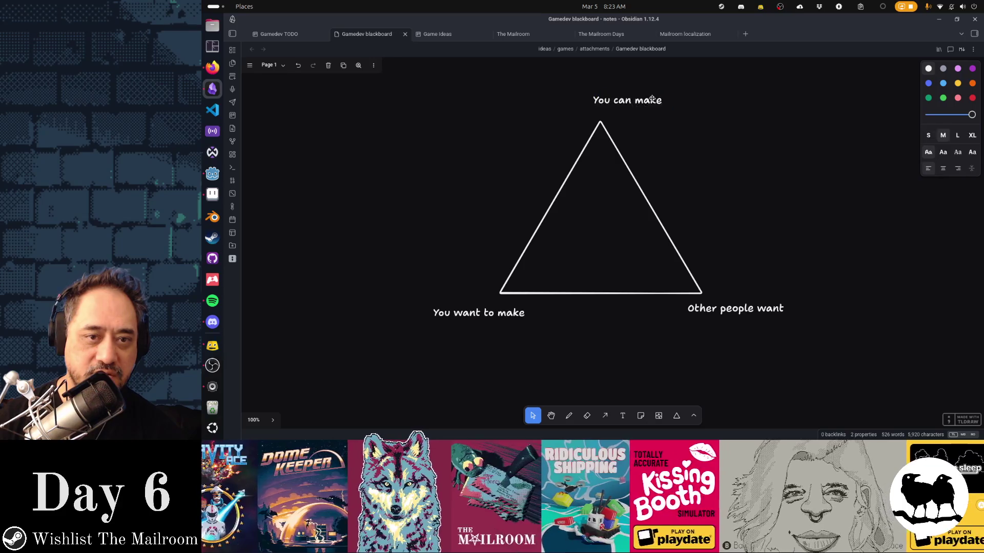
pyautogui.moveTo(663, 100); pyautogui.dragTo(635, 99)
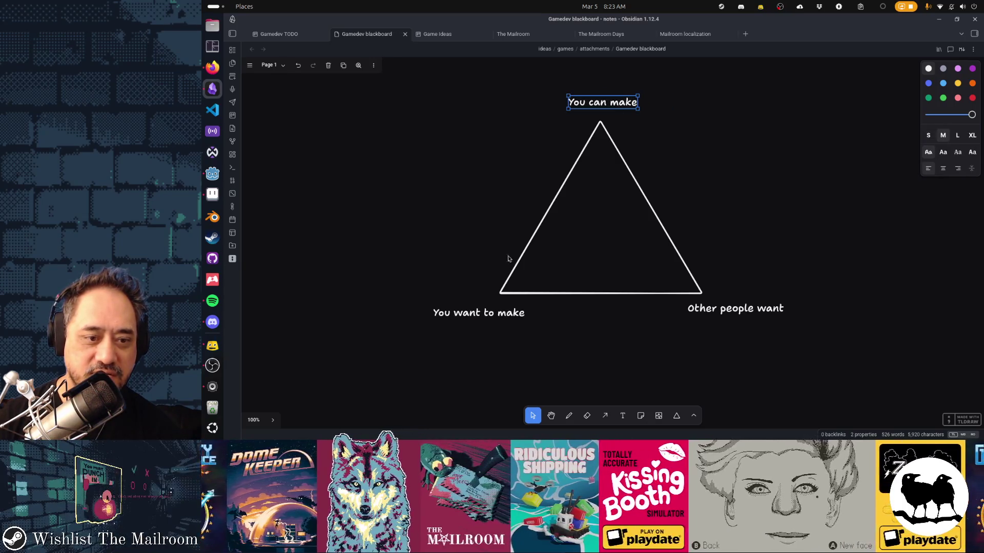
pyautogui.moveTo(488, 313); pyautogui.dragTo(488, 316)
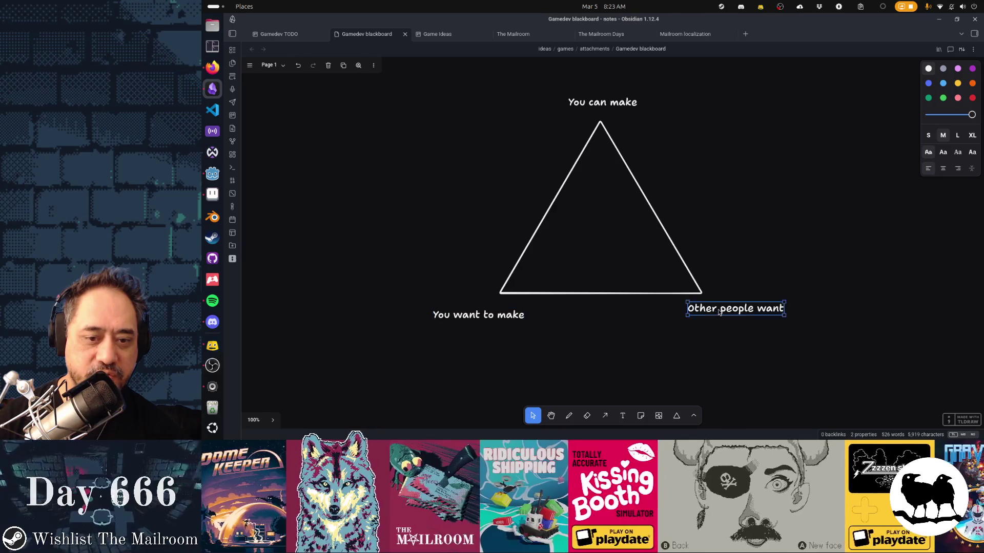
pyautogui.moveTo(717, 307); pyautogui.dragTo(737, 311)
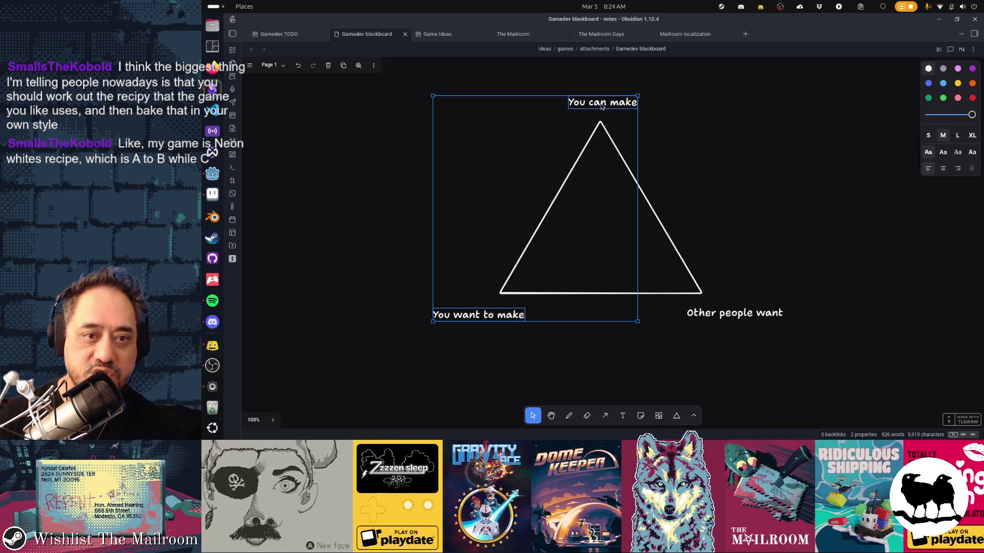
# Reposition the top labels and box-select the triangle with its labels to check alignment
pyautogui.moveTo(602, 108)
pyautogui.mouseDown()
pyautogui.moveTo(332, 152)
pyautogui.moveTo(600, 106)
pyautogui.mouseUp()
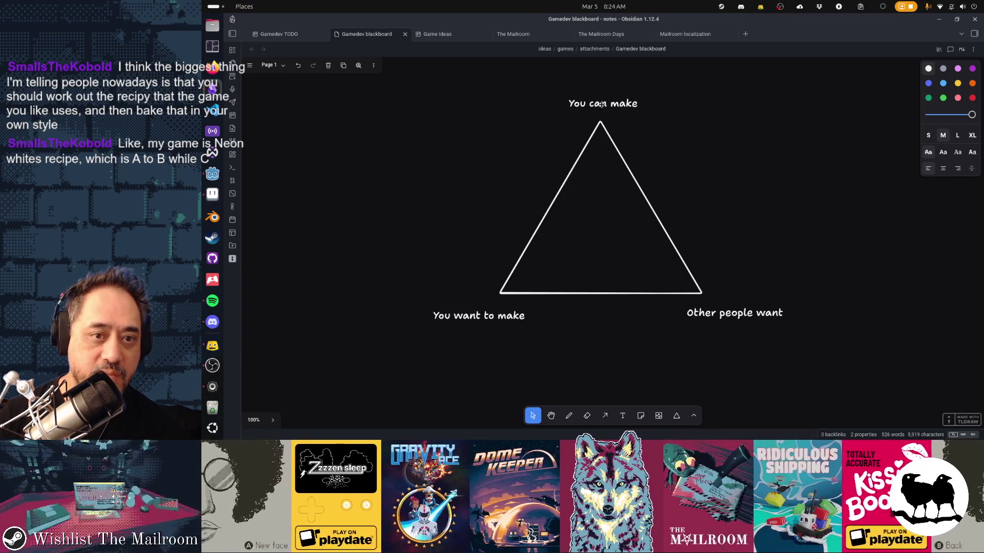
pyautogui.click(676, 120)
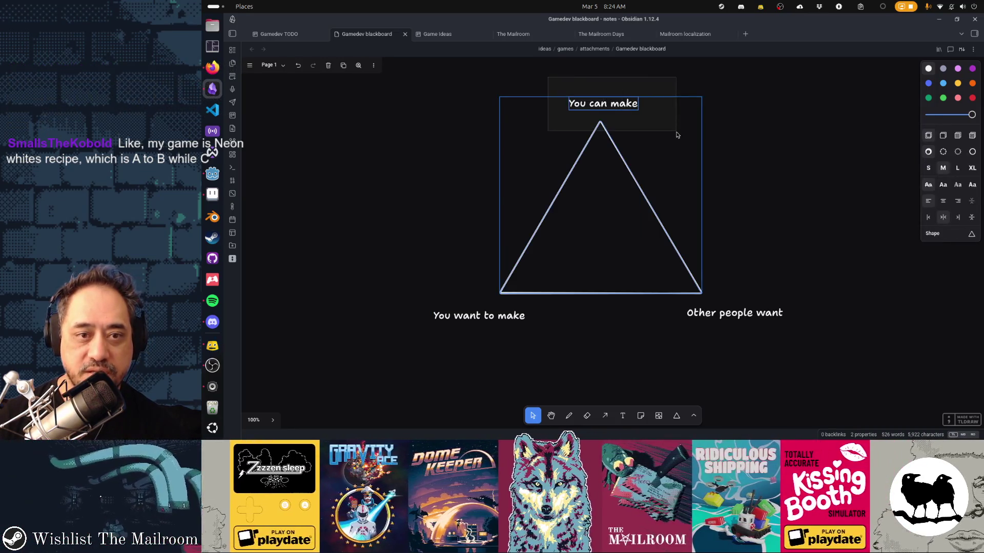
pyautogui.moveTo(548, 81); pyautogui.dragTo(676, 135)
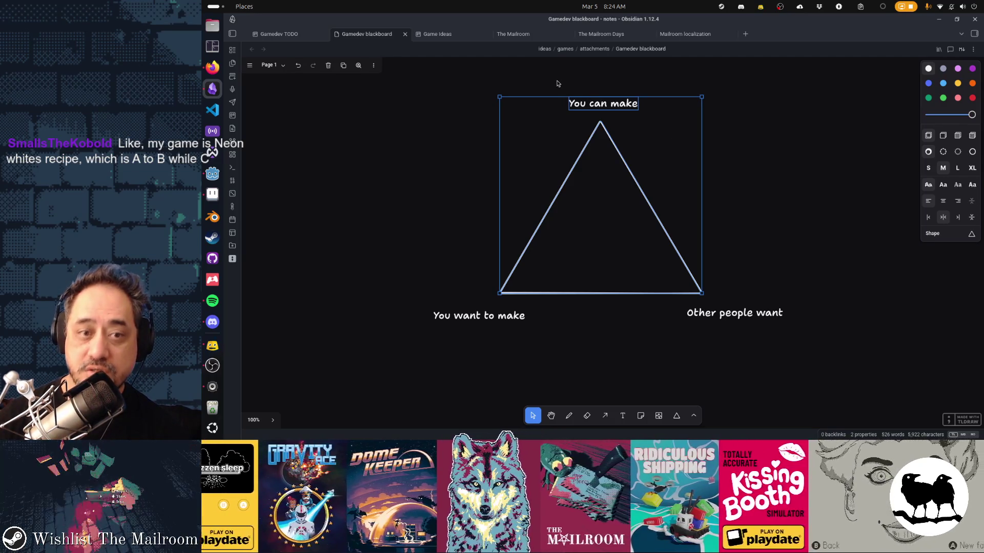
pyautogui.moveTo(556, 84); pyautogui.dragTo(670, 134)
pyautogui.moveTo(356, 285); pyautogui.dragTo(573, 366)
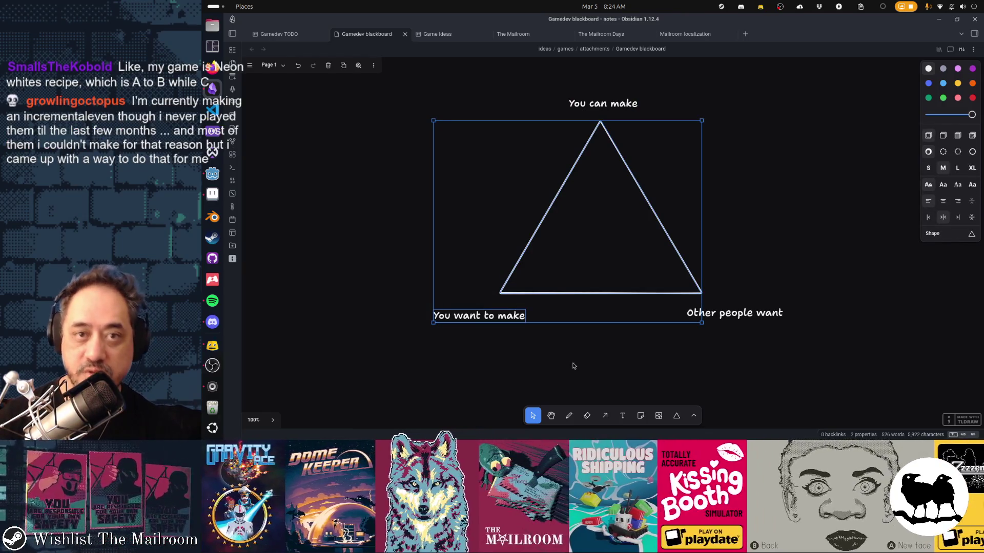
pyautogui.moveTo(386, 80); pyautogui.dragTo(631, 348)
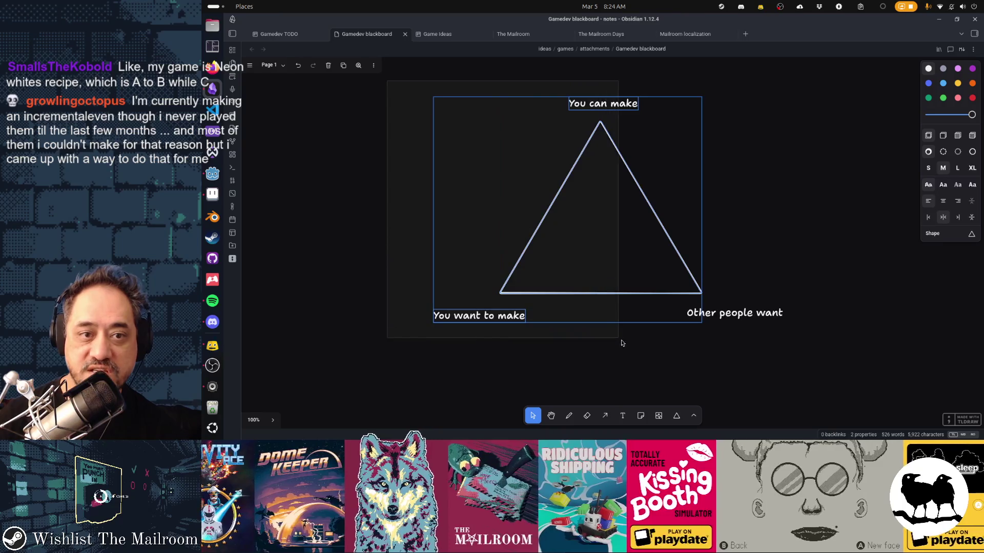
pyautogui.click(746, 147)
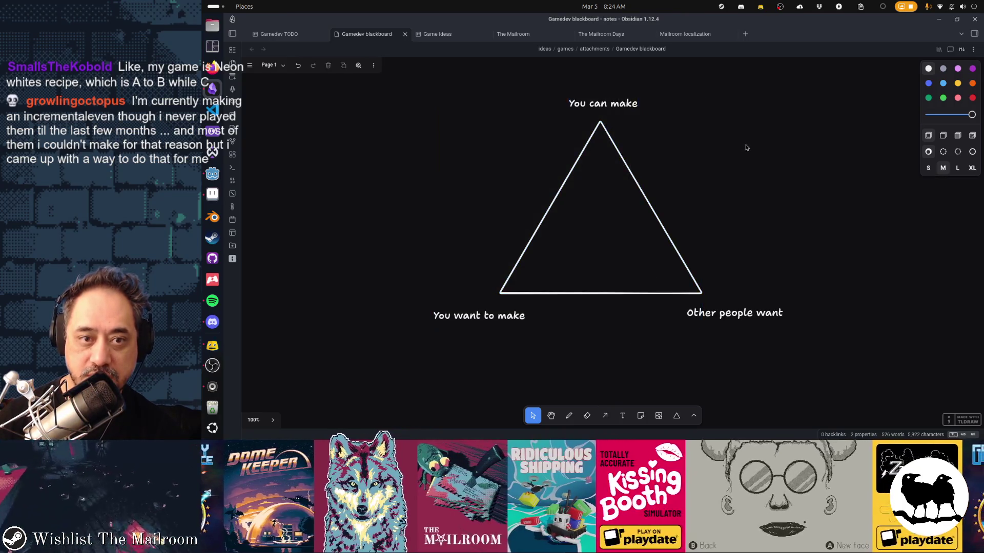
# Select 'You can make' alone, then nudge 'Other people want' slightly up and left
pyautogui.click(603, 103)
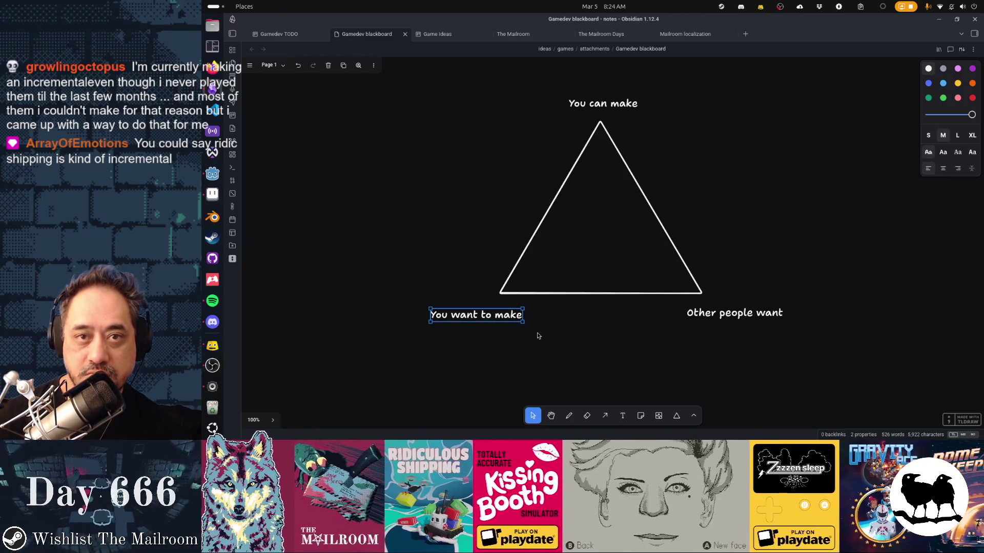
pyautogui.click(694, 315)
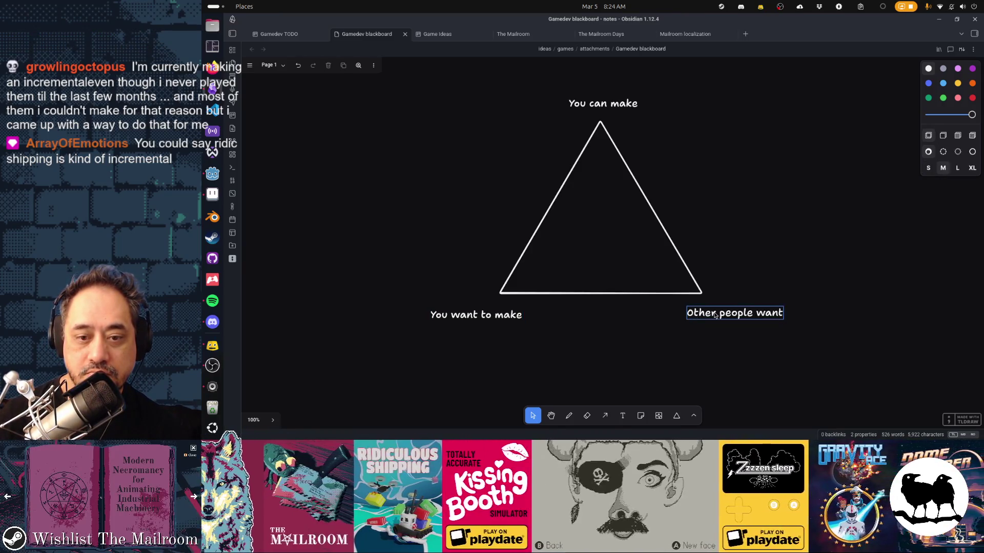
pyautogui.moveTo(715, 315); pyautogui.dragTo(714, 313)
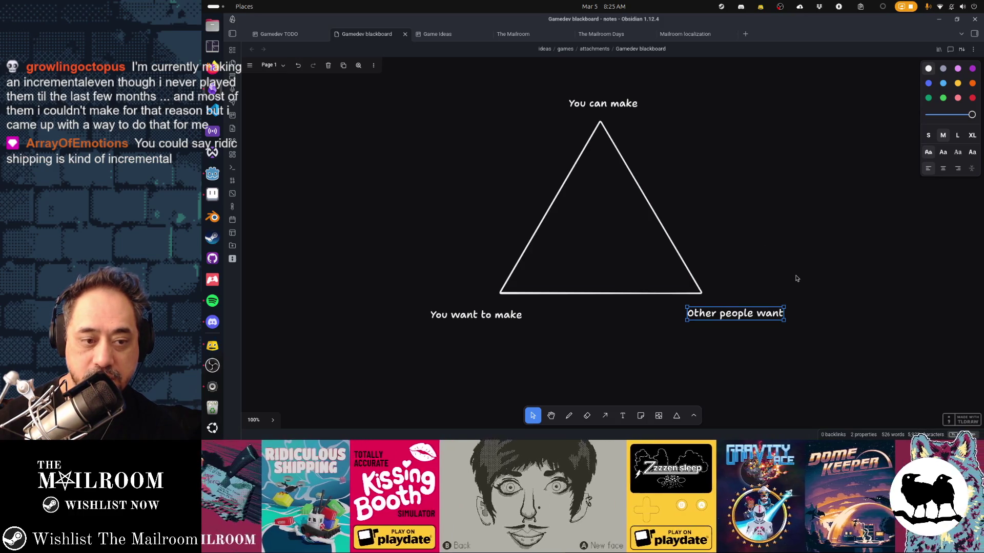
pyautogui.click(422, 176)
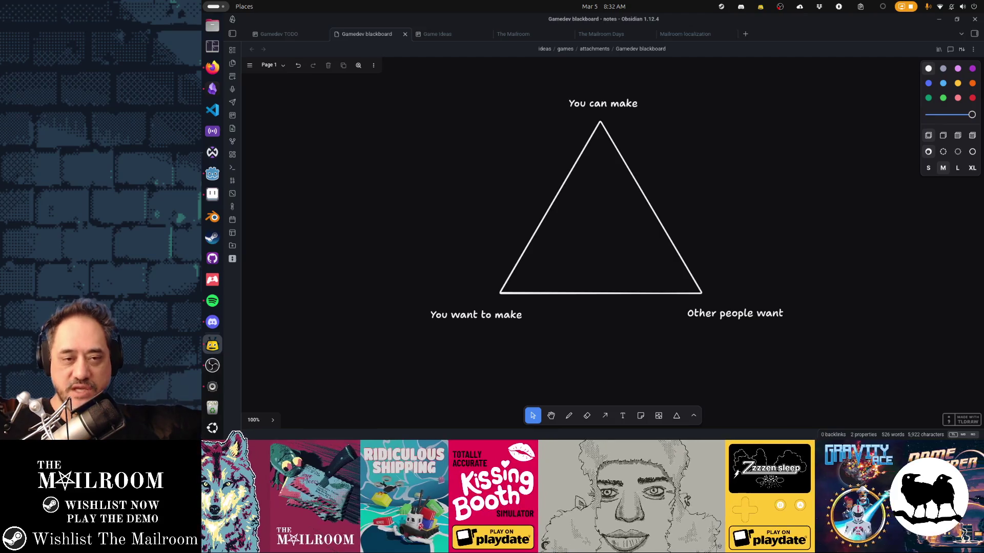
pyautogui.click(480, 323)
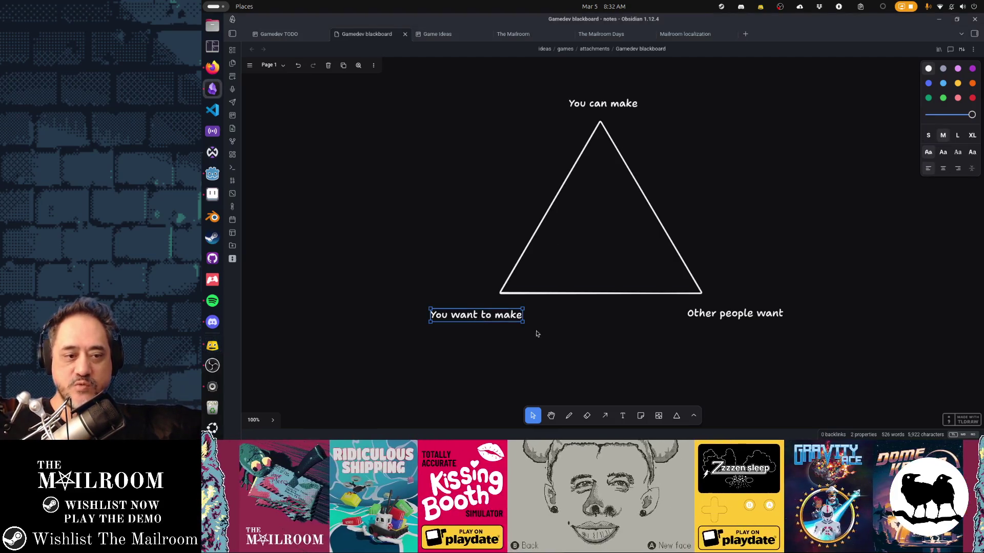
pyautogui.click(545, 336)
pyautogui.click(735, 312)
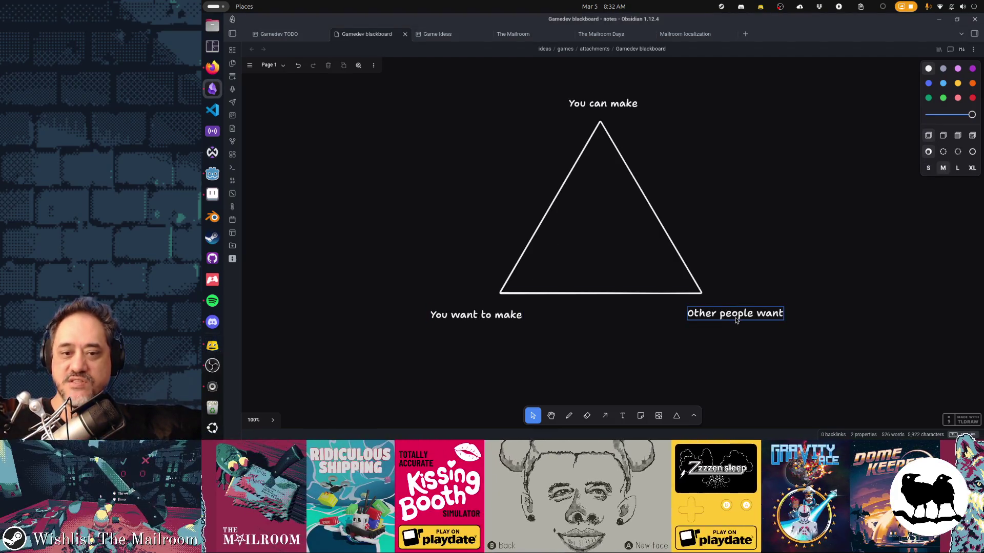
pyautogui.click(857, 344)
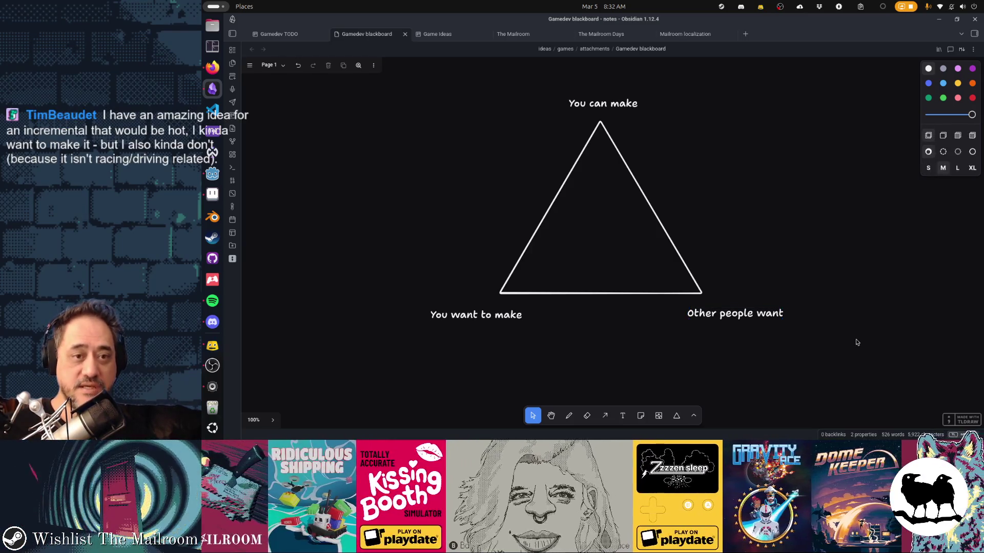
pyautogui.click(638, 109)
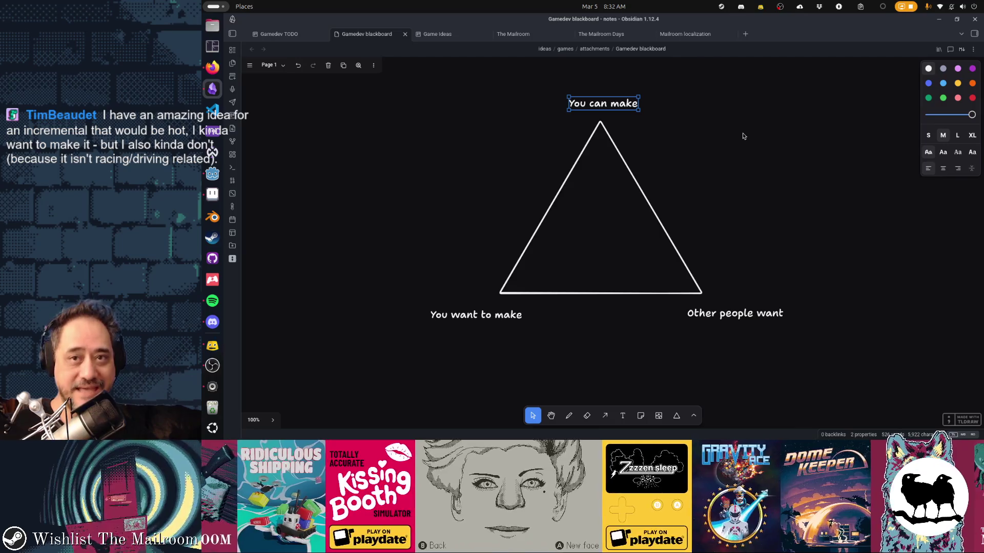
pyautogui.click(474, 317)
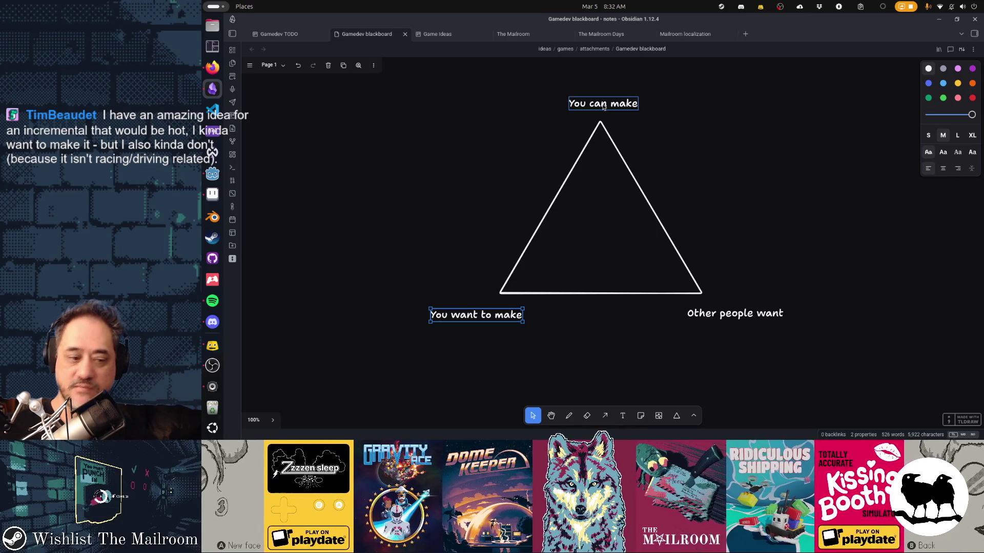
pyautogui.keyDown('shift'); pyautogui.click(603, 105); pyautogui.keyUp('shift')
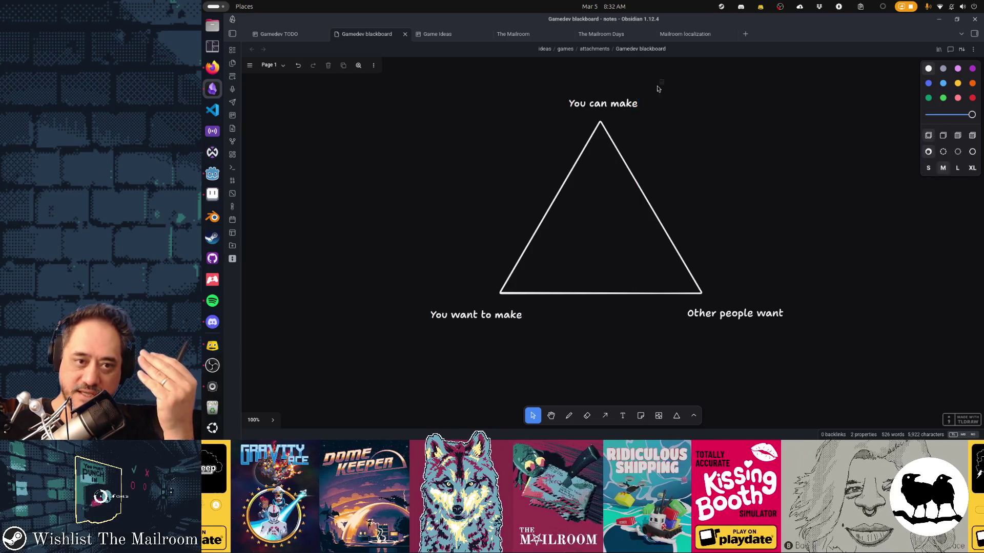
pyautogui.moveTo(663, 84); pyautogui.dragTo(555, 120)
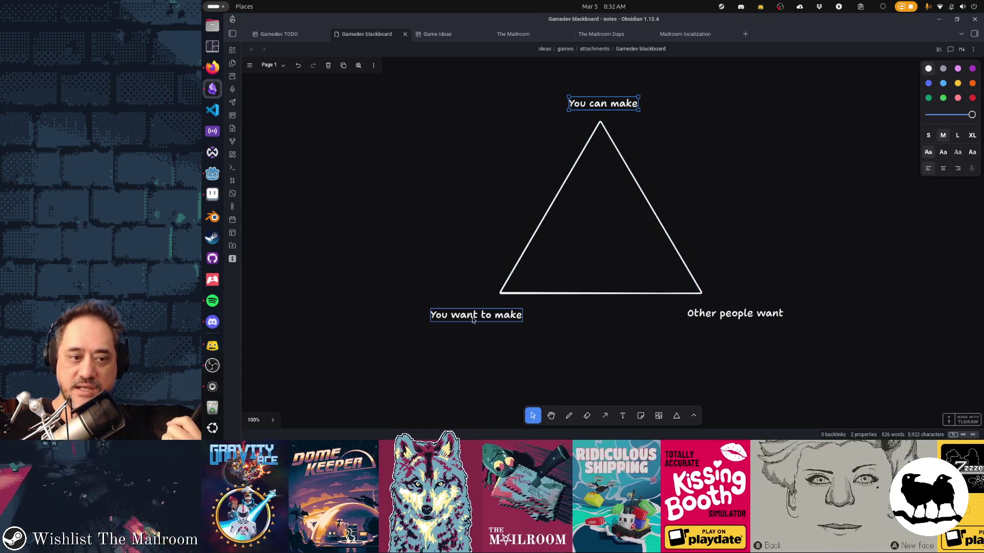
pyautogui.moveTo(351, 371)
pyautogui.mouseDown()
pyautogui.moveTo(528, 315)
pyautogui.moveTo(397, 300)
pyautogui.moveTo(415, 302)
pyautogui.mouseUp()
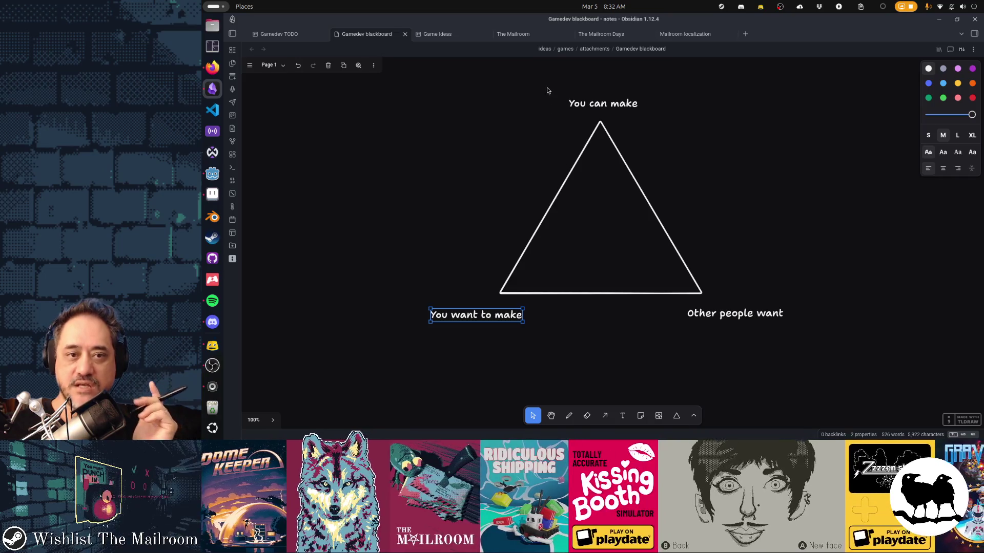
pyautogui.moveTo(548, 91); pyautogui.dragTo(645, 111)
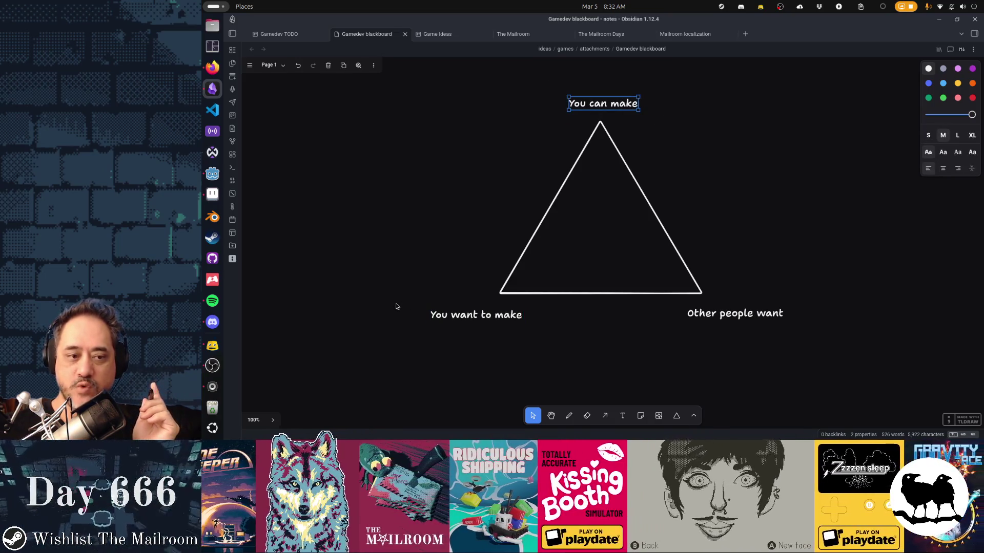
pyautogui.moveTo(396, 307); pyautogui.dragTo(546, 345)
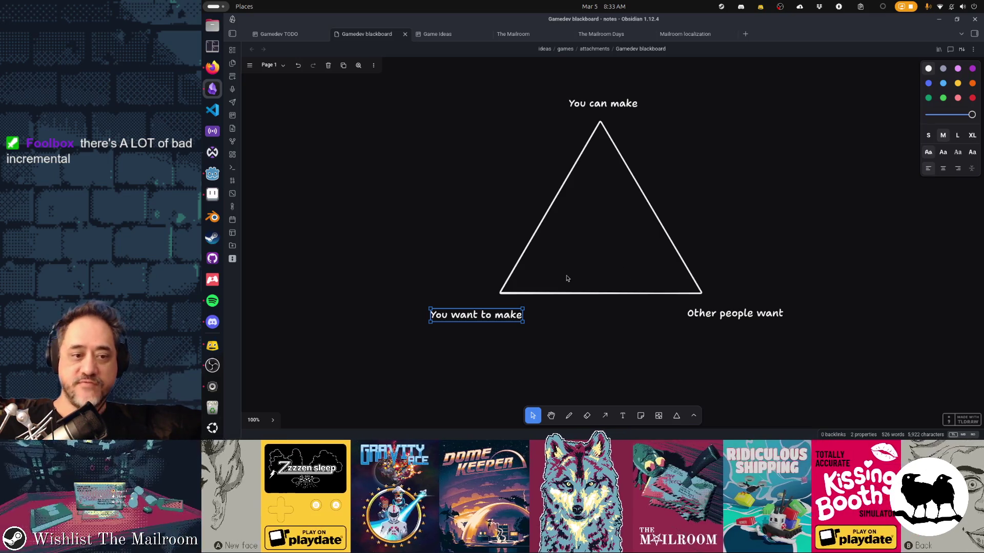
pyautogui.click(571, 336)
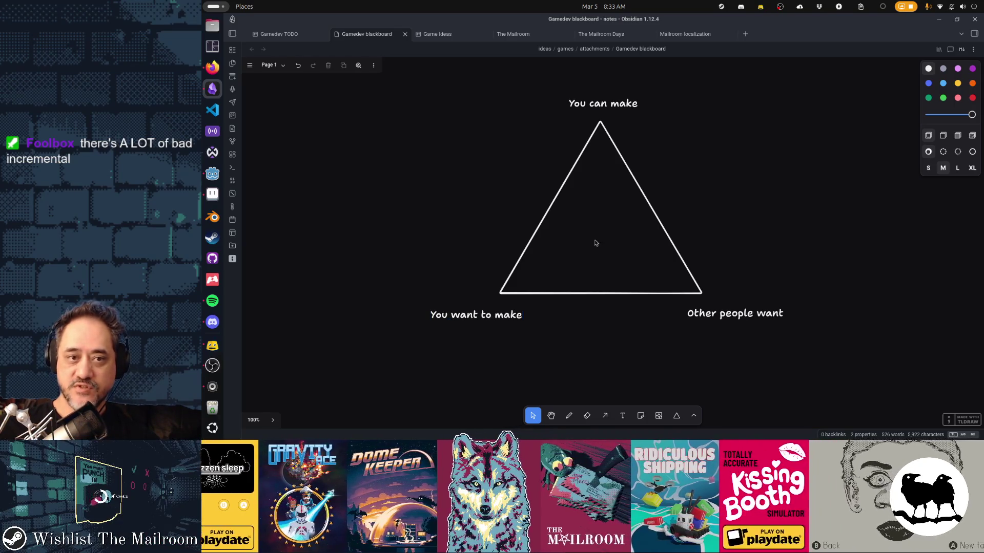
pyautogui.click(629, 108)
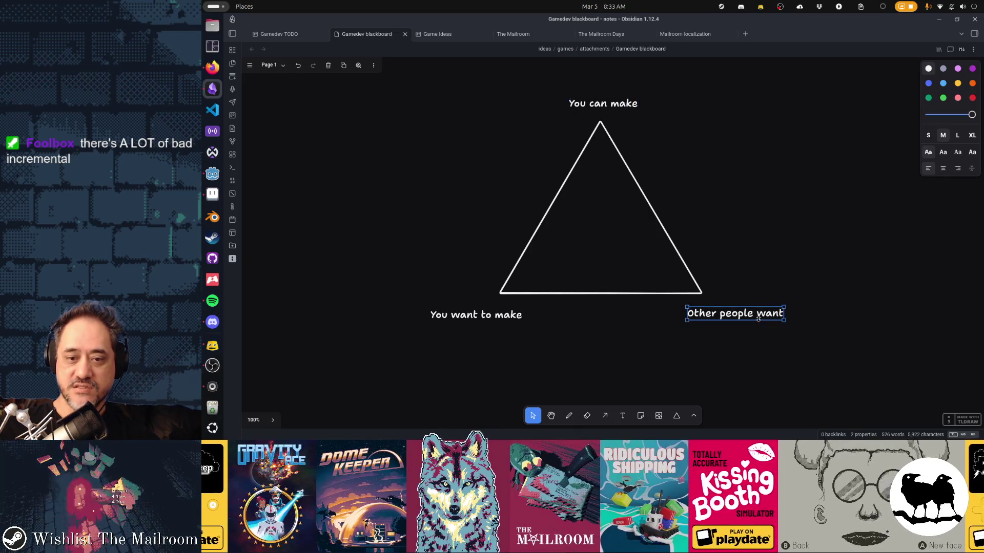
pyautogui.click(495, 317)
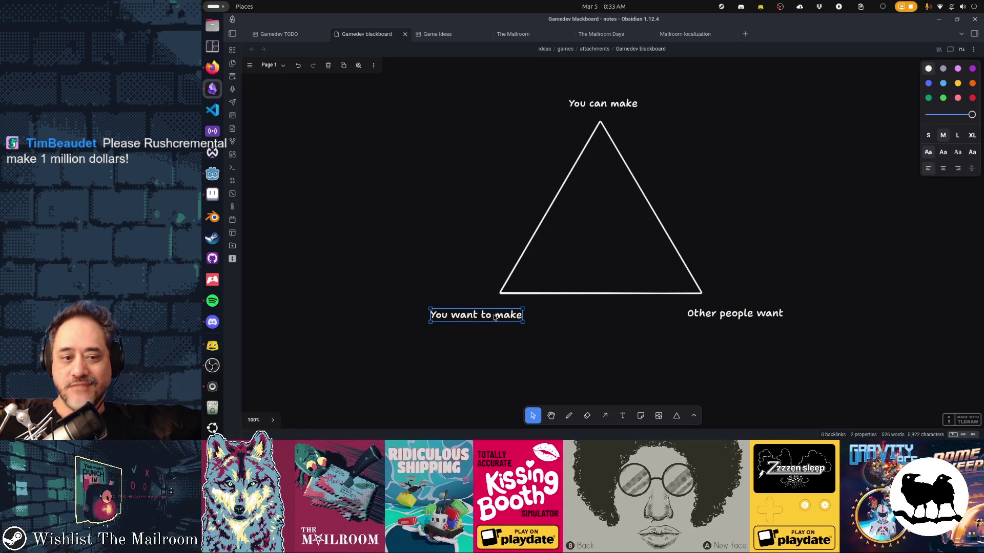
# Nudge 'You want to make' into place, deselect it and switch to the spellbook scene in Godot
pyautogui.moveTo(494, 319); pyautogui.dragTo(497, 314)
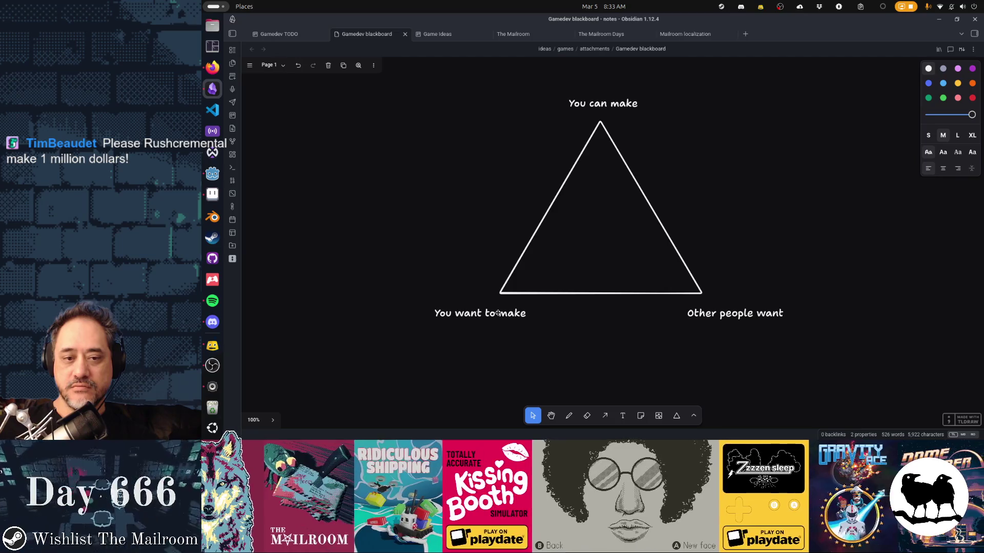
pyautogui.moveTo(497, 314); pyautogui.dragTo(499, 316)
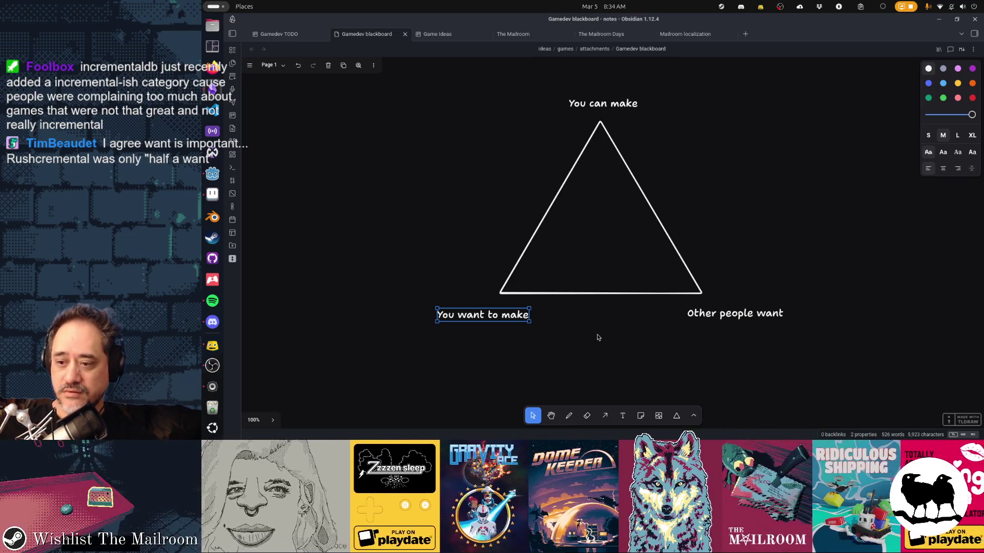
pyautogui.click(597, 336)
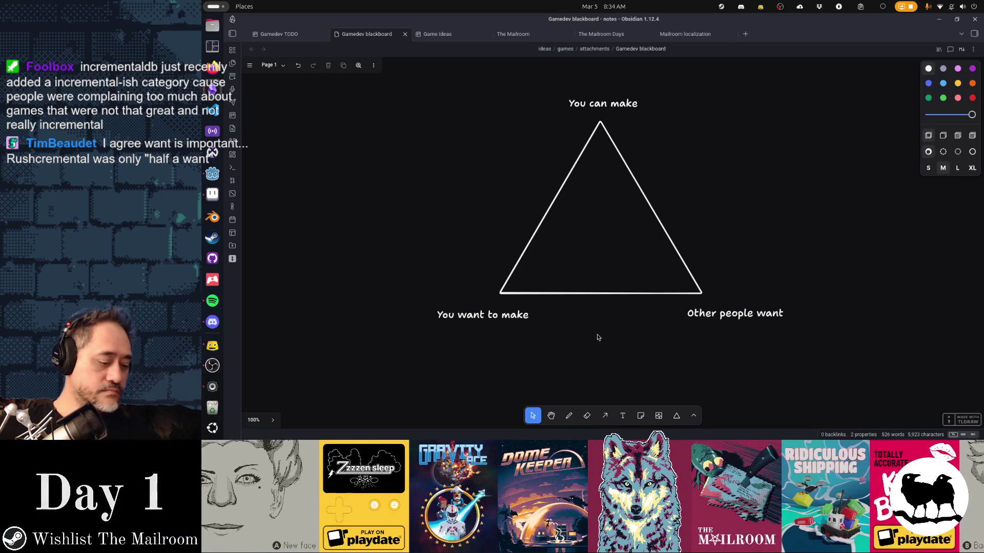
pyautogui.scroll(-1, 597, 337)
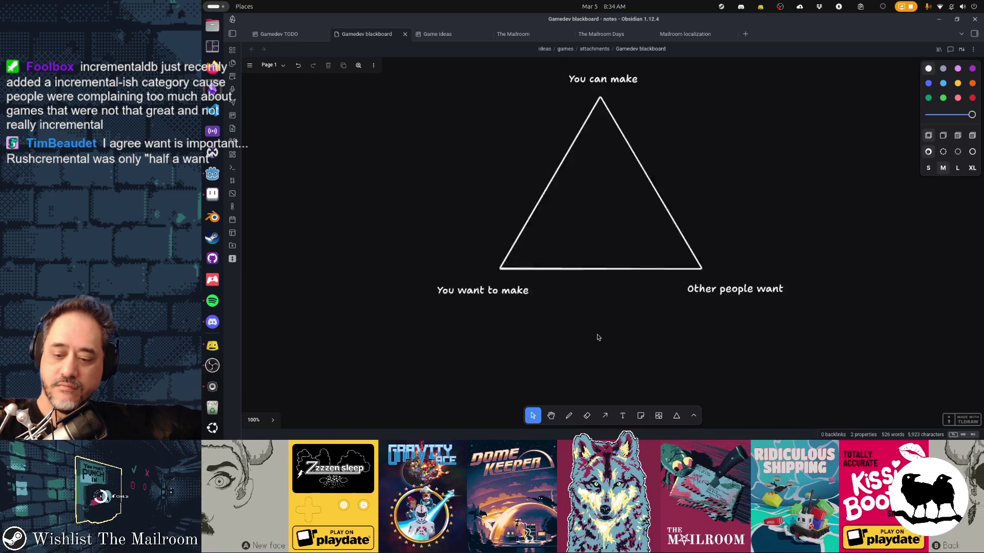
pyautogui.scroll(-5, 597, 336)
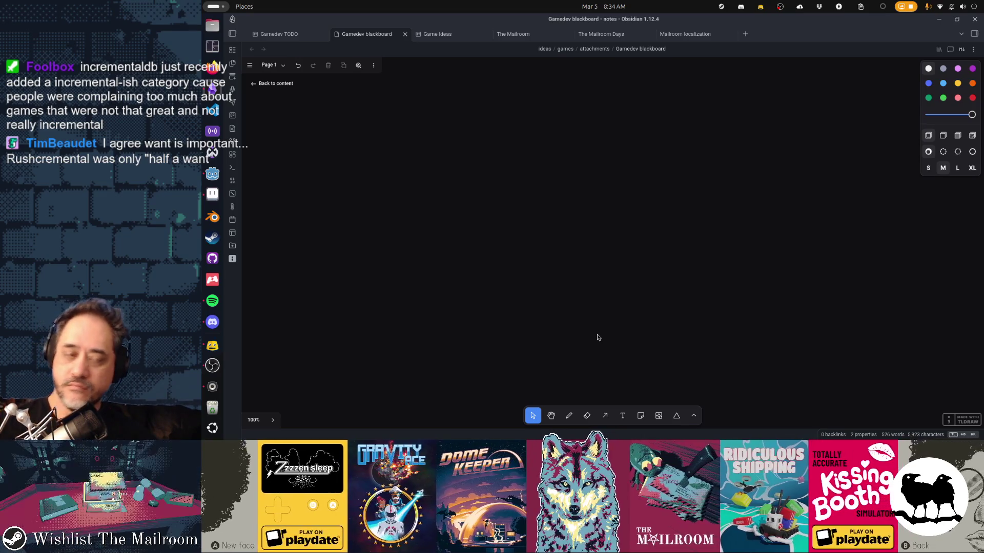
pyautogui.scroll(2, 598, 336)
pyautogui.scroll(4, 597, 337)
pyautogui.scroll(-1, 613, 338)
pyautogui.scroll(1, 613, 337)
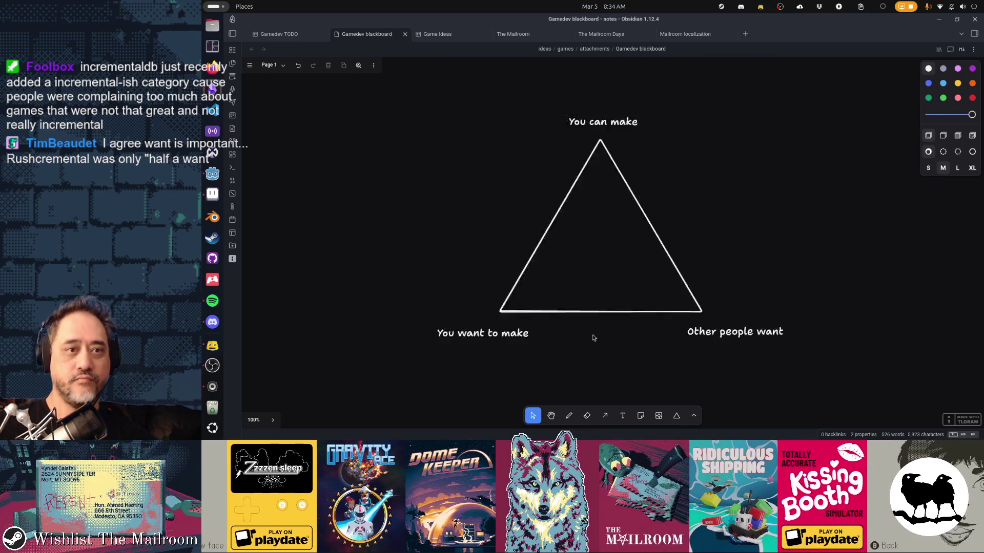
pyautogui.scroll(2, 593, 336)
pyautogui.scroll(-3, 635, 312)
pyautogui.scroll(-1, 637, 310)
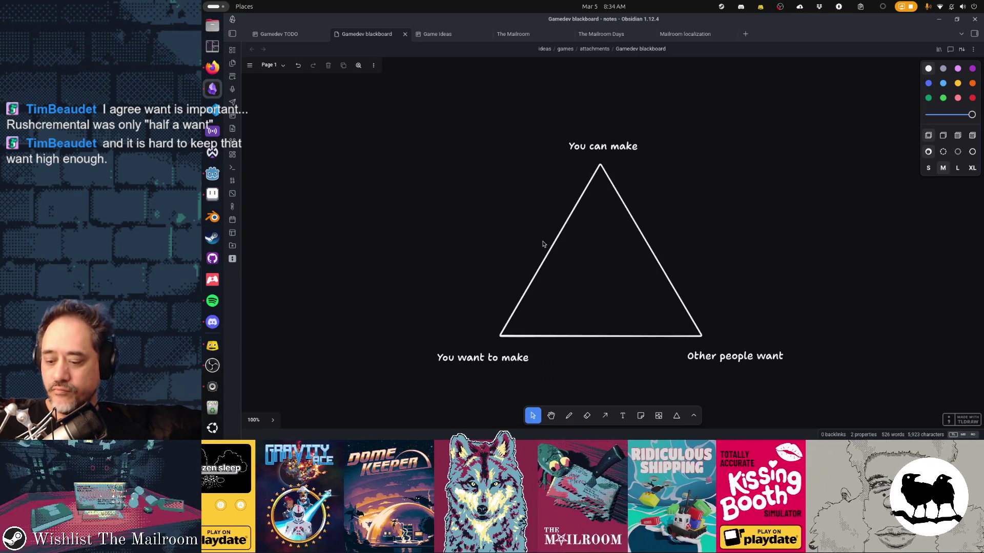
pyautogui.click(212, 174)
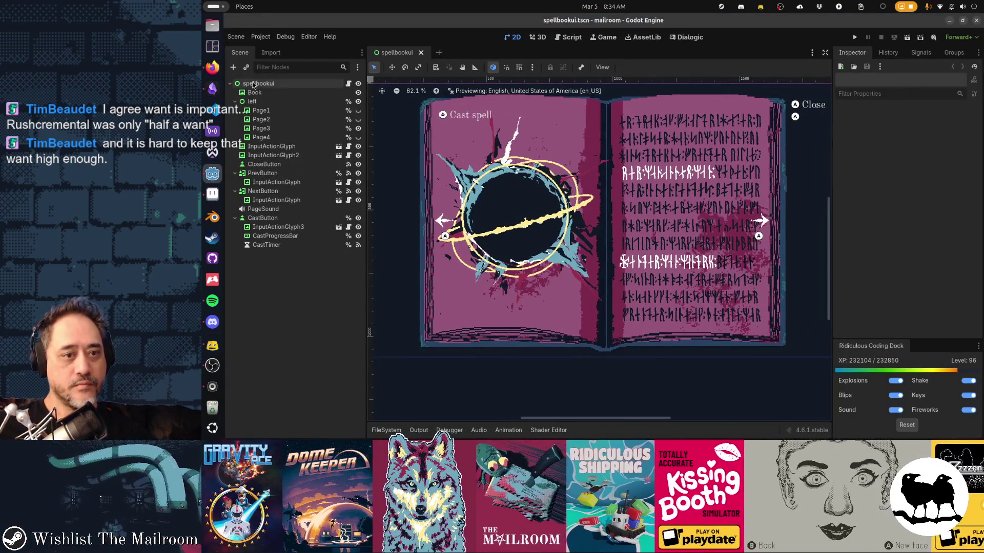
# Pan the spellbook page in Aseprite to the black hole painting, then go to a new Firefox tab
pyautogui.click(212, 194)
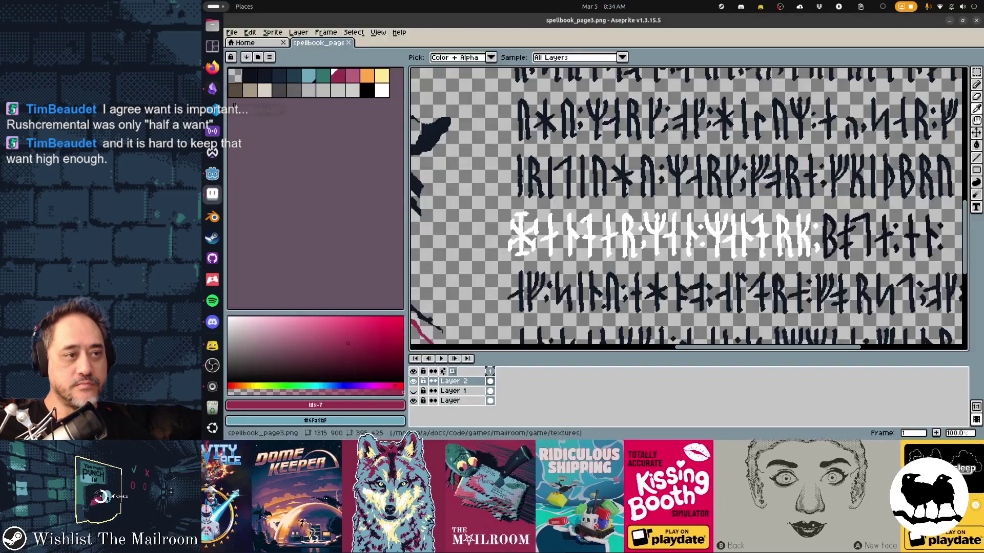
pyautogui.moveTo(336, 154); pyautogui.dragTo(716, 204)
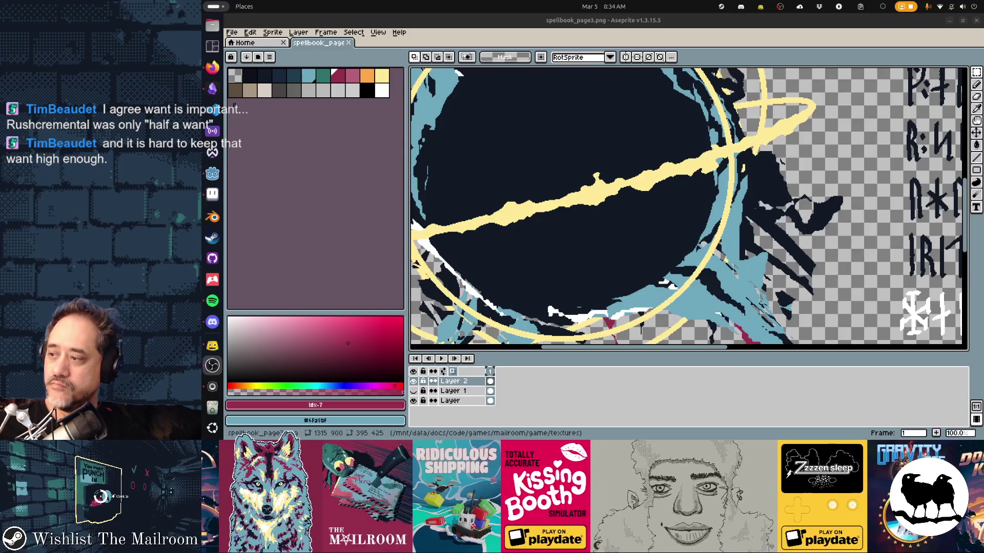
pyautogui.click(212, 68)
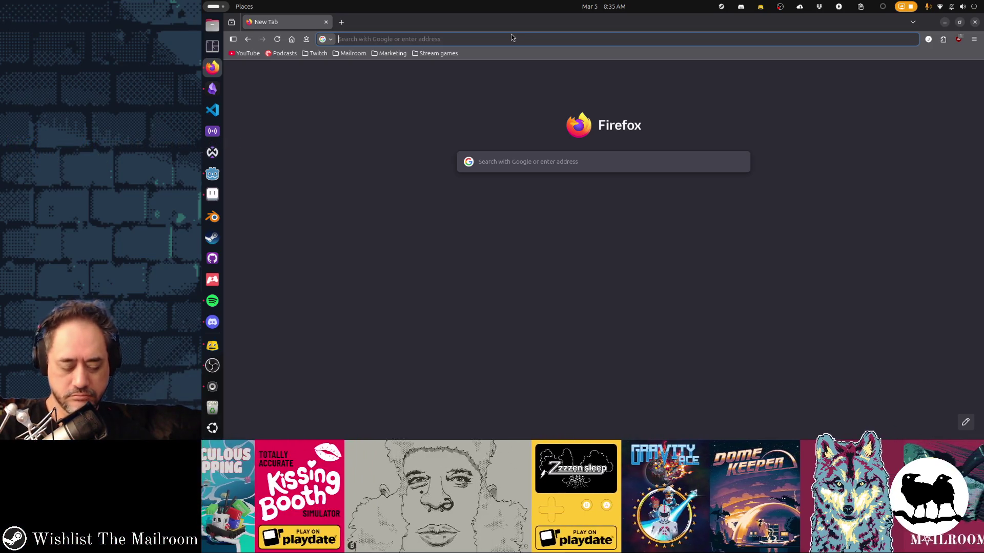
pyautogui.write('black hole')
# Search Google images for 'black hole', then return to the spellbook drawing in Aseprite
pyautogui.press('Return')
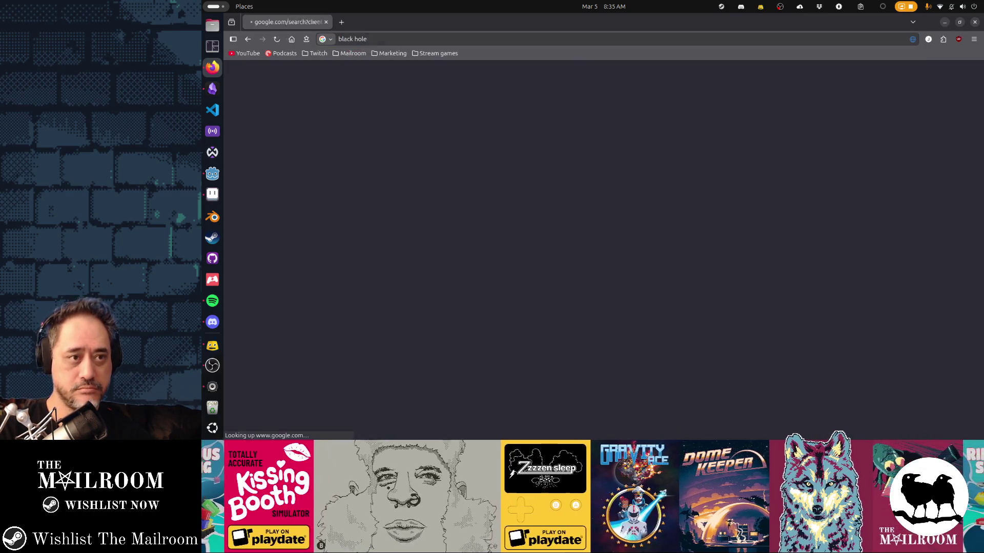
pyautogui.click(374, 106)
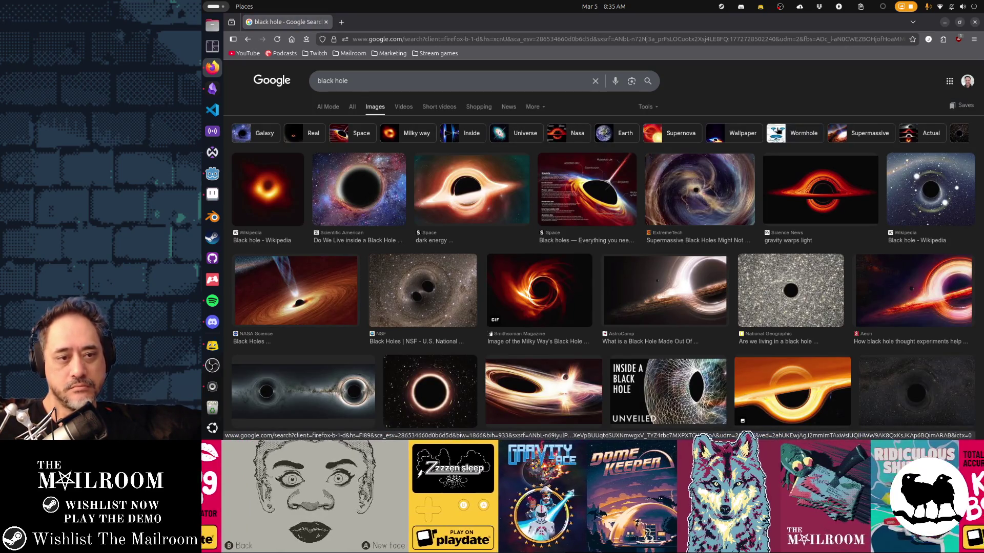
pyautogui.hotkey('alt', 'Tab')
pyautogui.hotkey('alt', 'Tab')
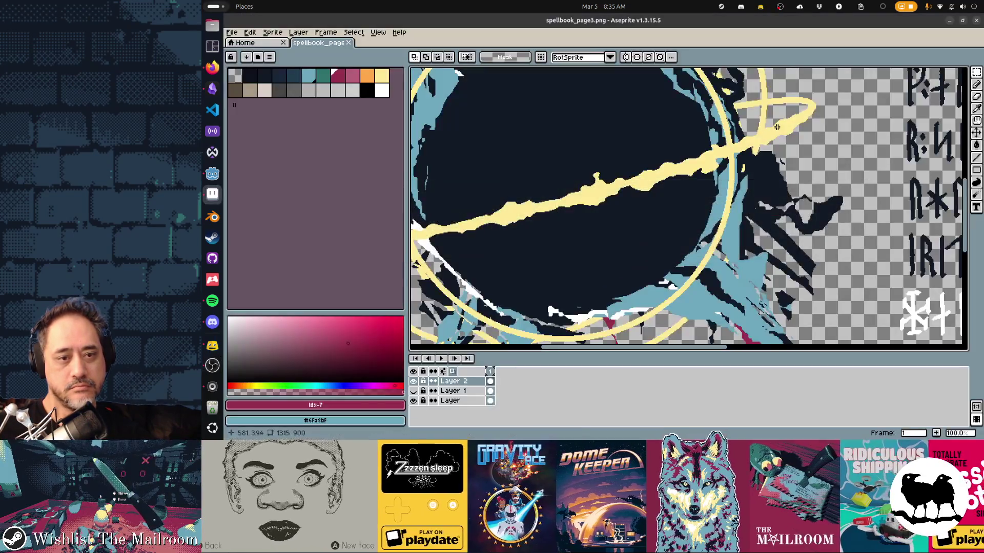
pyautogui.scroll(-1, 776, 127)
pyautogui.scroll(-2, 769, 131)
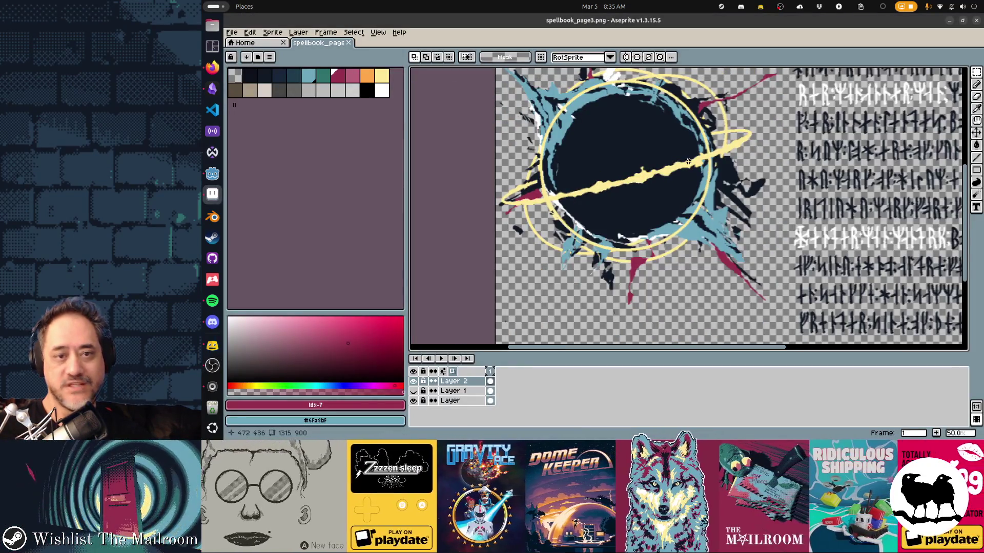
pyautogui.scroll(1, 688, 162)
# Switch back from Aseprite to the black hole image results in Firefox
pyautogui.hotkey('alt', 'Tab')
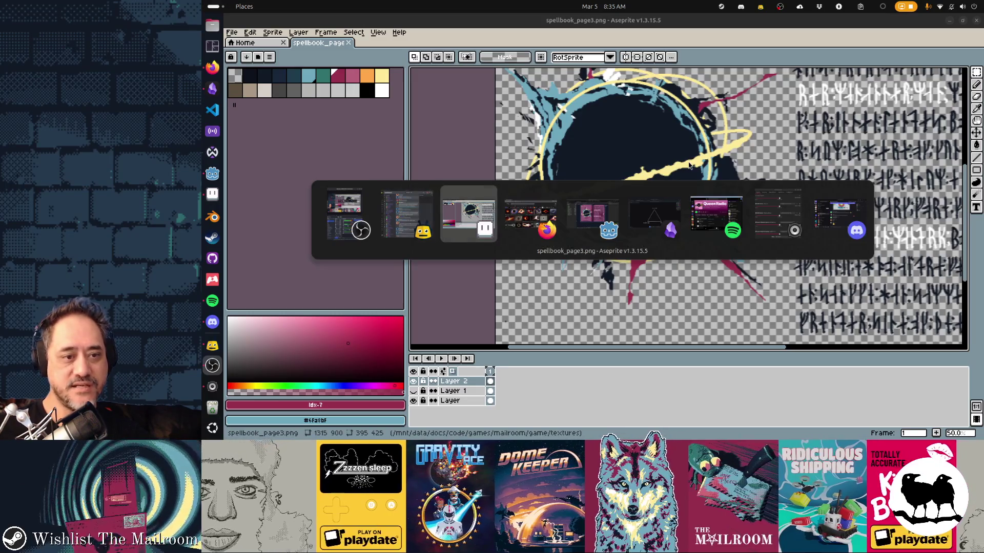
pyautogui.hotkey('alt', 'Tab')
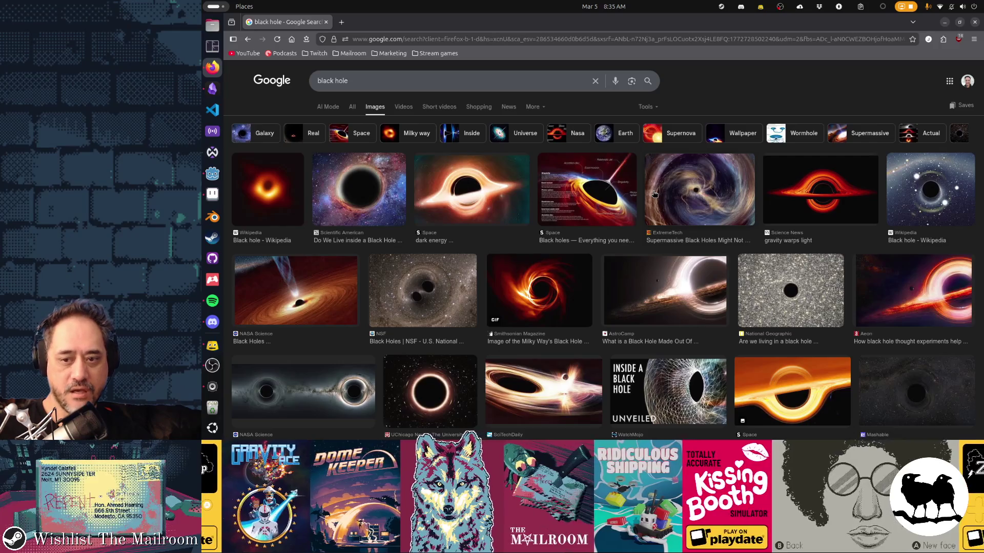
pyautogui.click(885, 293)
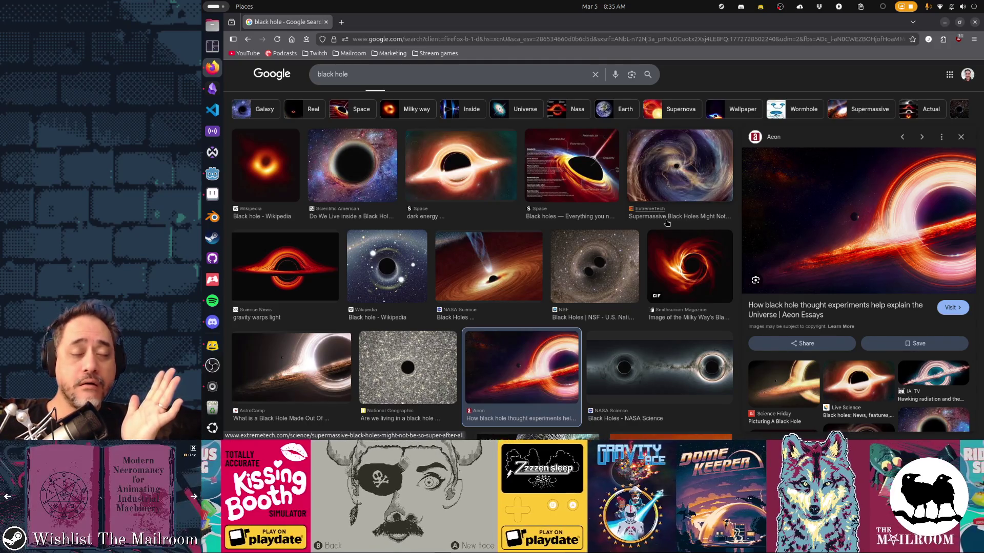
pyautogui.scroll(-2, 860, 246)
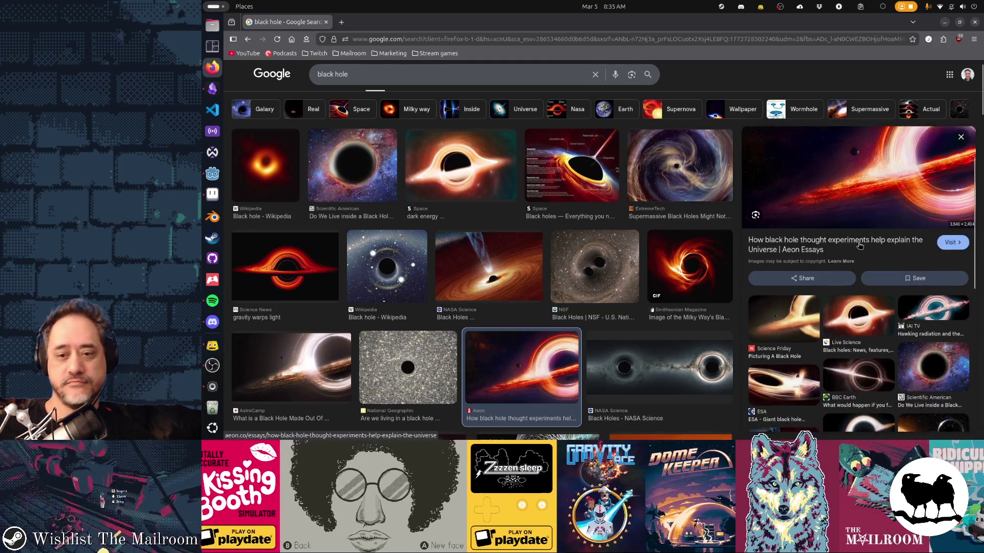
pyautogui.scroll(-1, 860, 246)
pyautogui.scroll(-1, 859, 246)
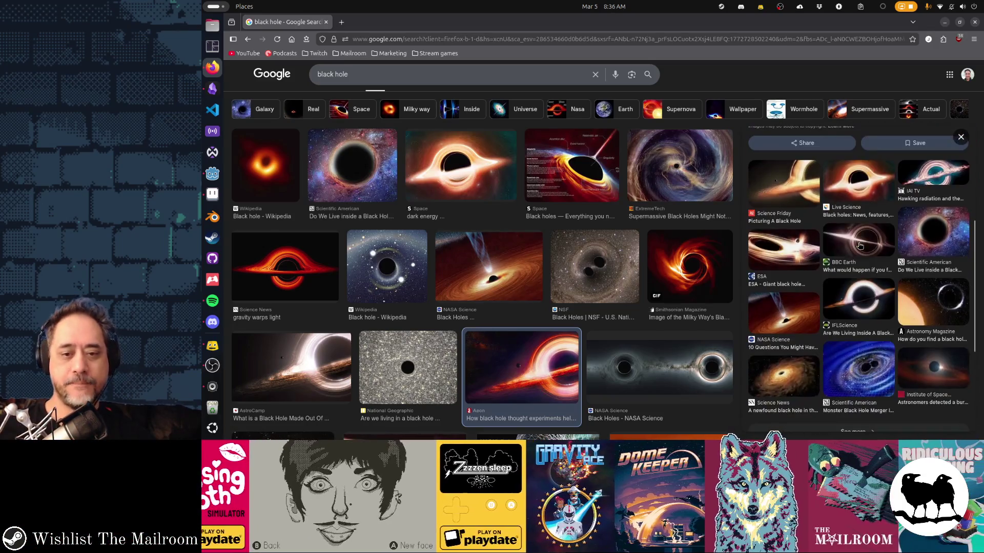
pyautogui.scroll(-2, 531, 260)
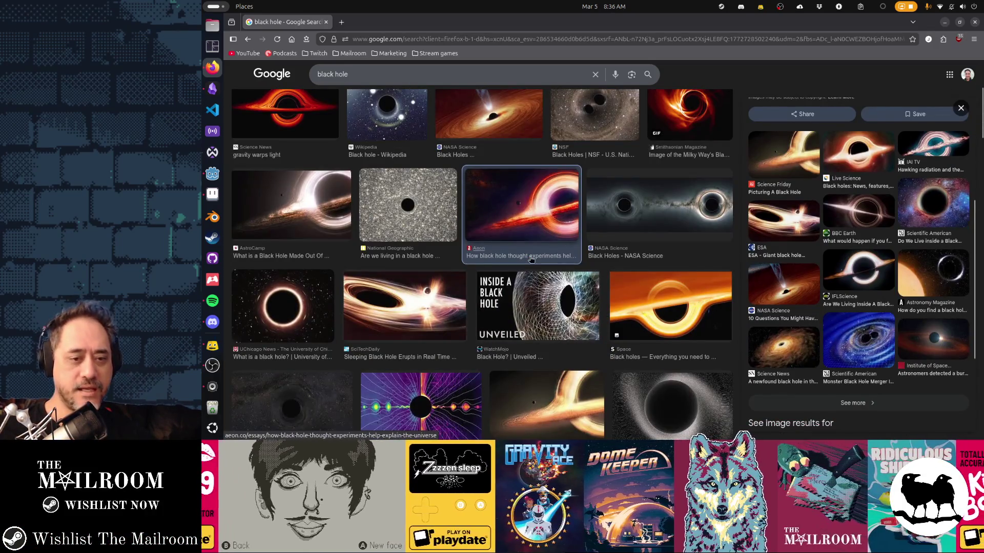
pyautogui.scroll(-1, 531, 260)
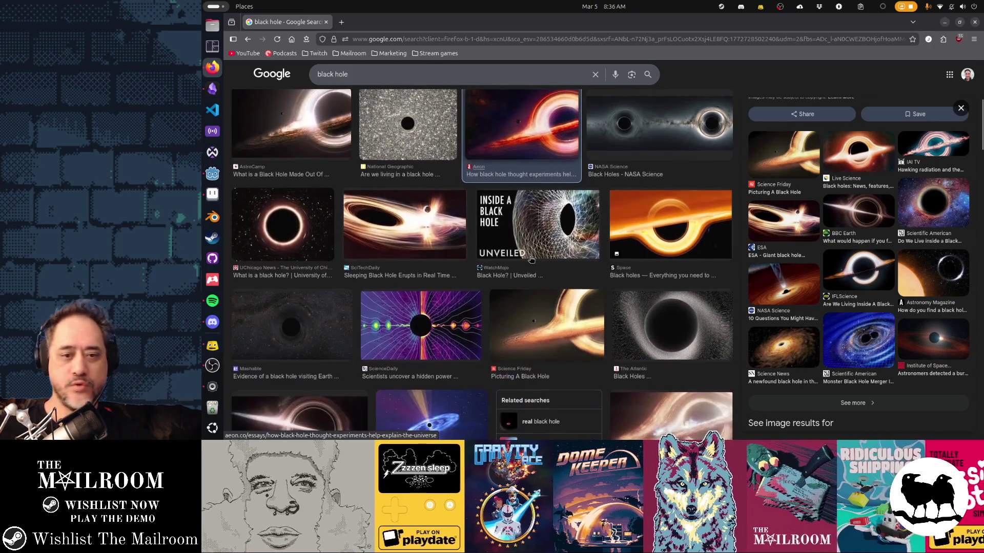
pyautogui.scroll(-1, 530, 260)
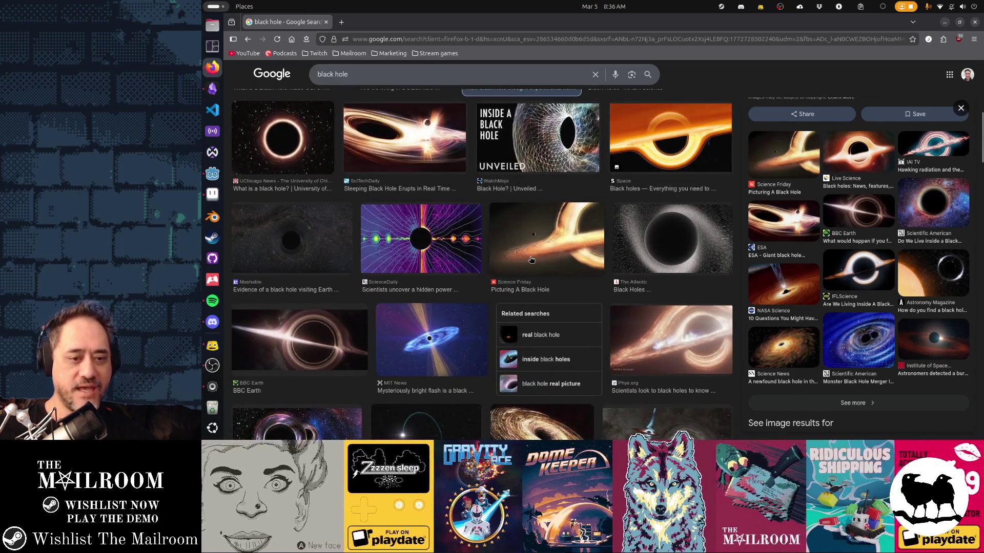
pyautogui.scroll(-1, 530, 260)
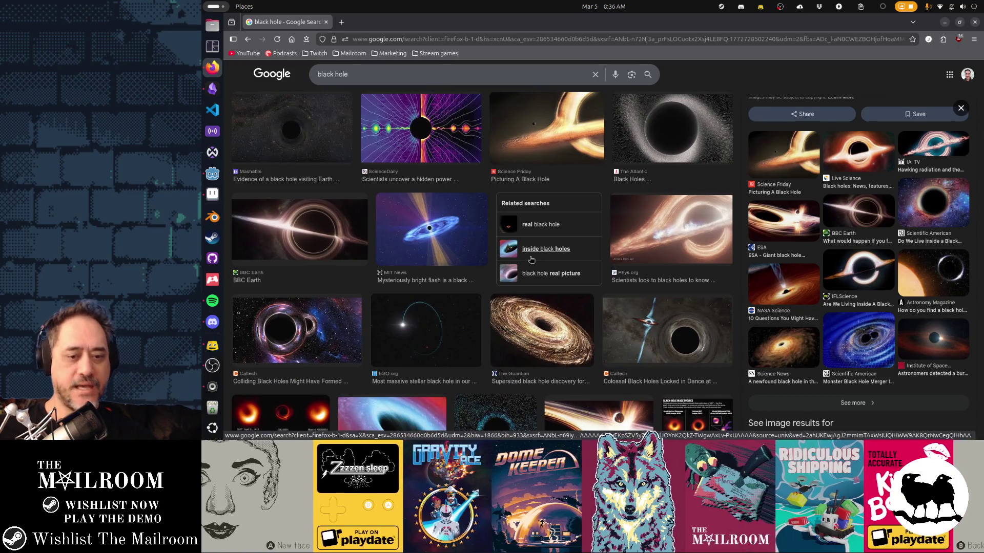
pyautogui.scroll(-2, 530, 261)
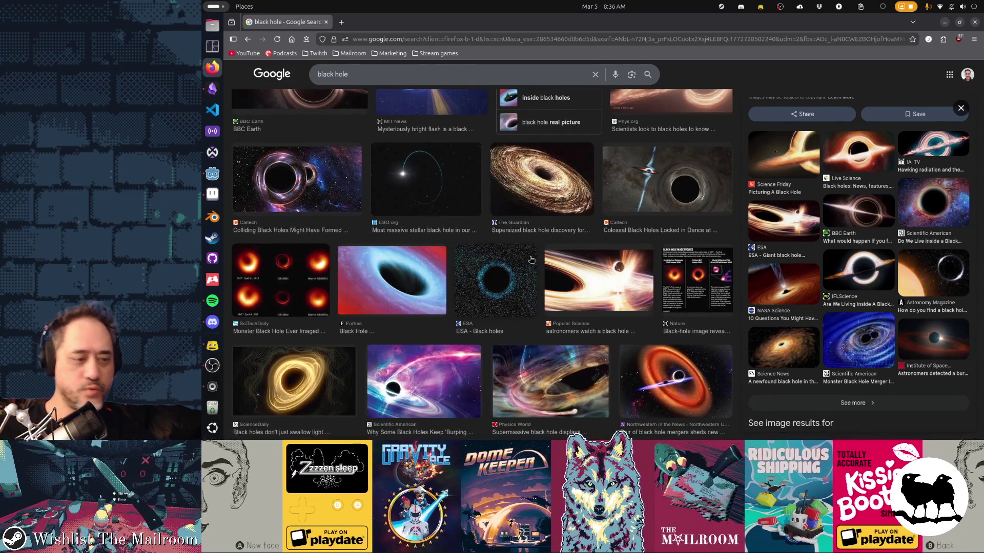
pyautogui.scroll(-2, 530, 260)
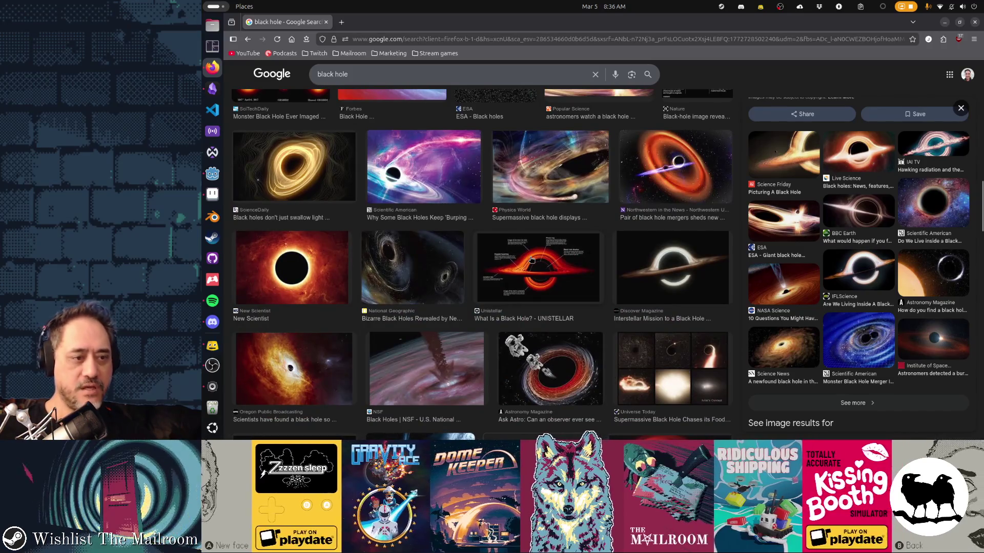
pyautogui.scroll(-2, 530, 260)
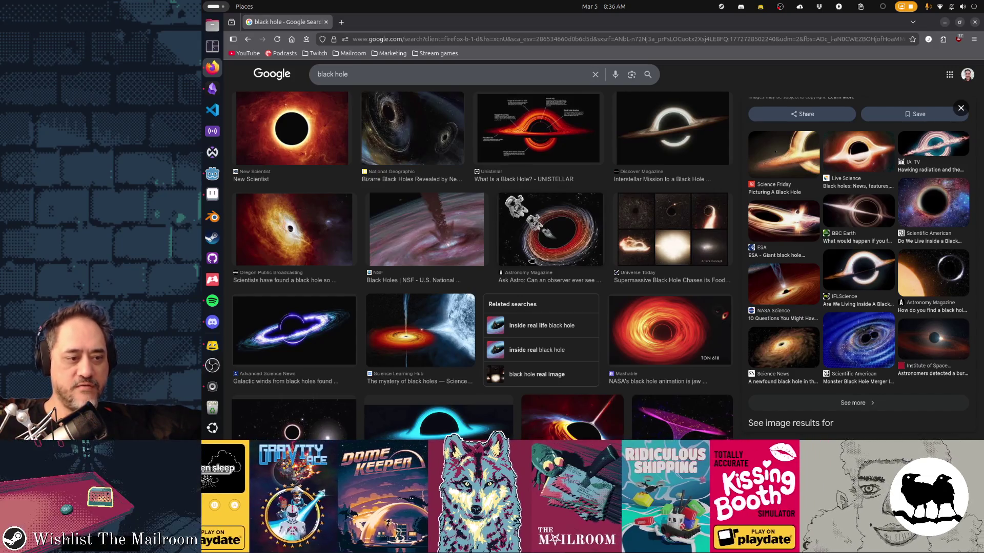
pyautogui.scroll(-2, 530, 260)
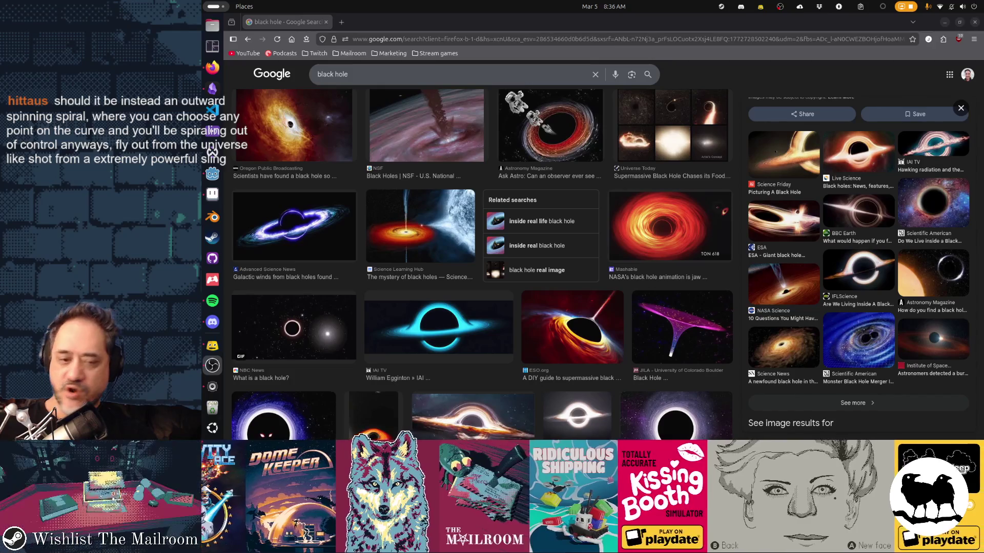
pyautogui.scroll(3, 628, 283)
pyautogui.scroll(3, 628, 284)
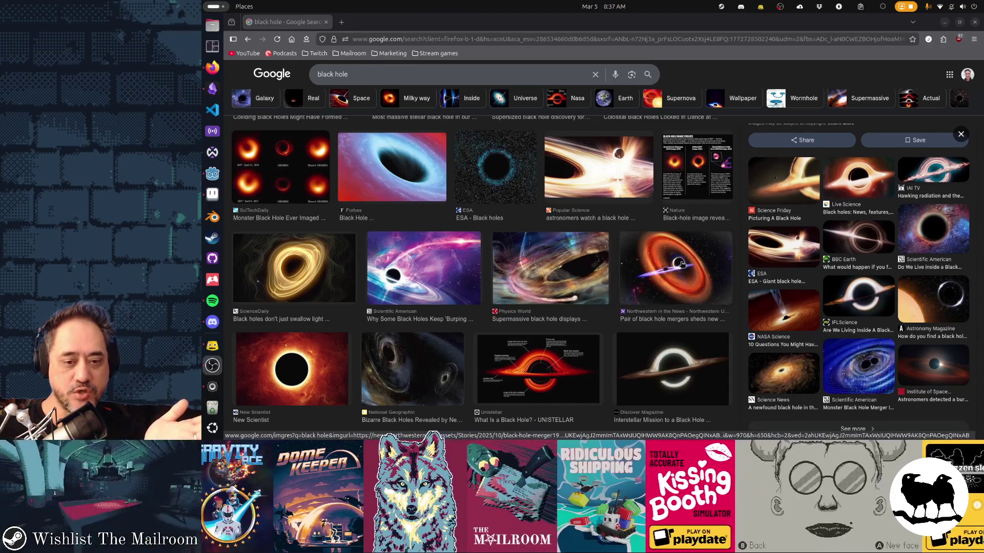
pyautogui.scroll(-1, 669, 365)
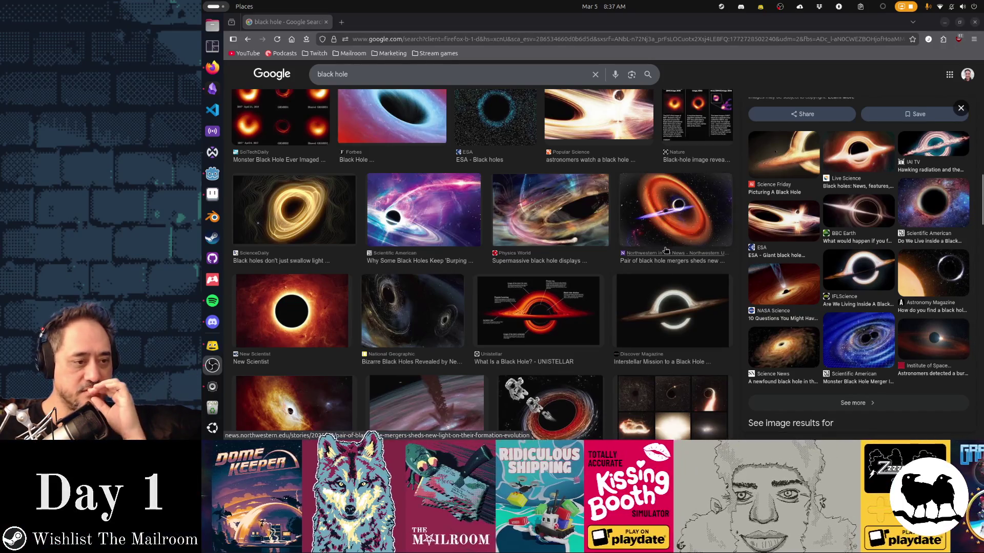
pyautogui.scroll(3, 666, 250)
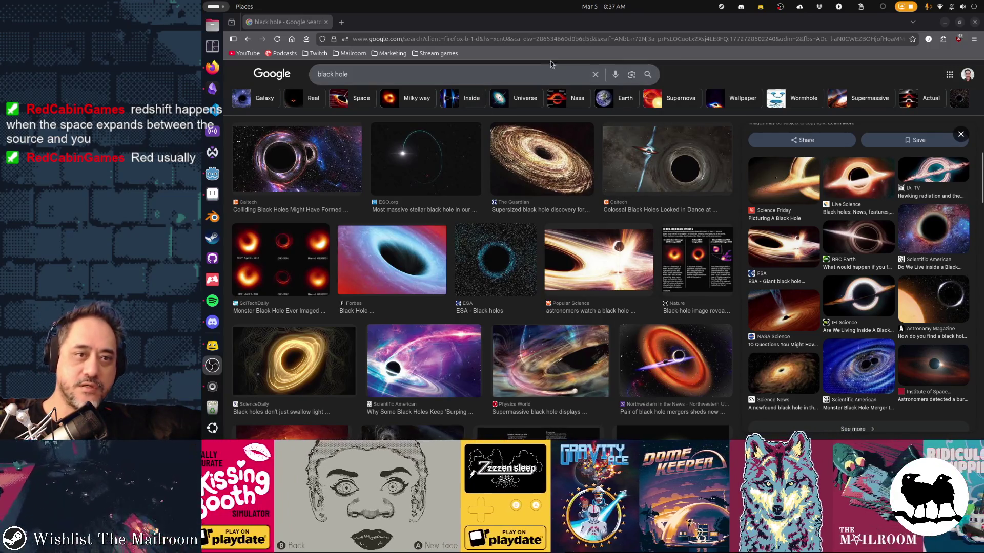
# Search 'light frequencies' in a new tab, preview the spectrum image, return to black hole results
pyautogui.click(550, 61)
pyautogui.hotkey('ctrl', 't')
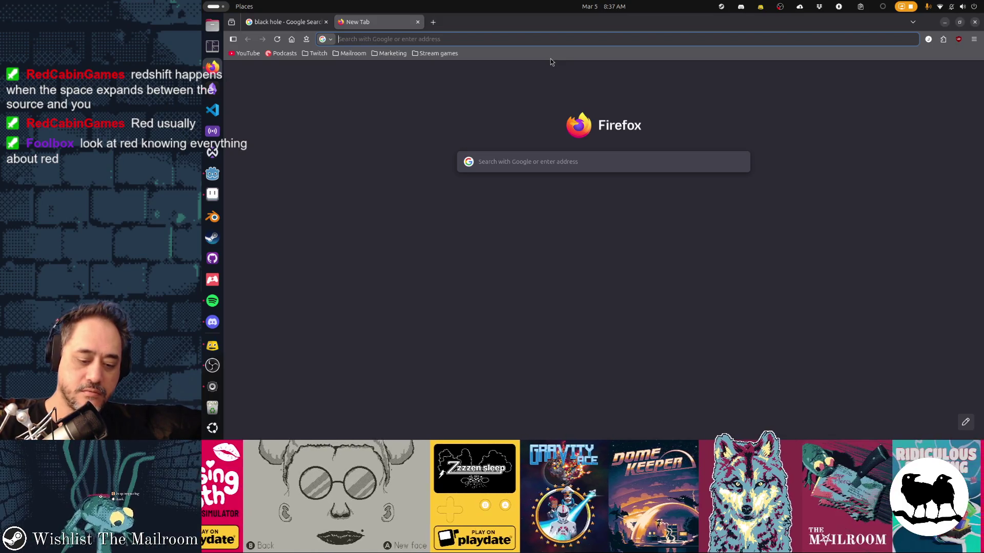
pyautogui.write('l')
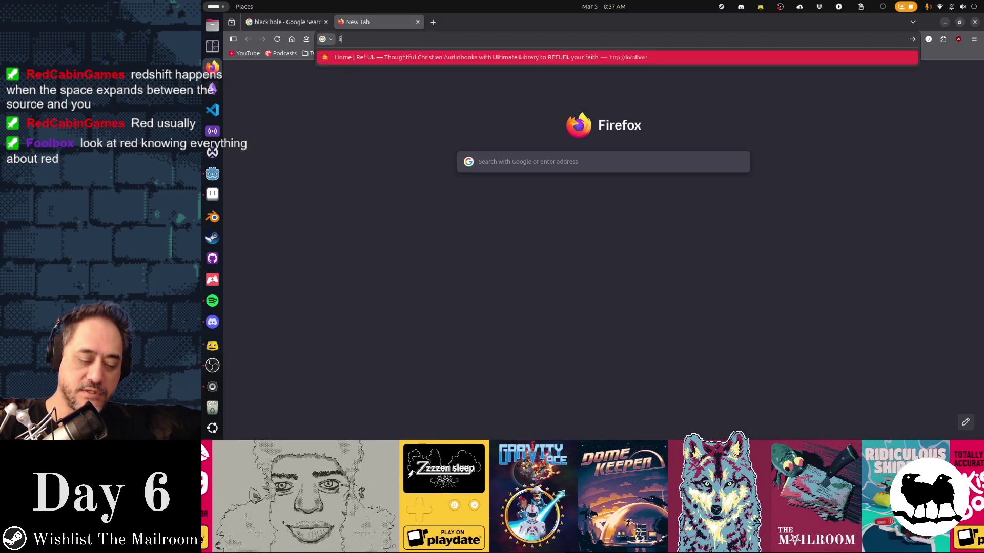
pyautogui.write('ight frequency')
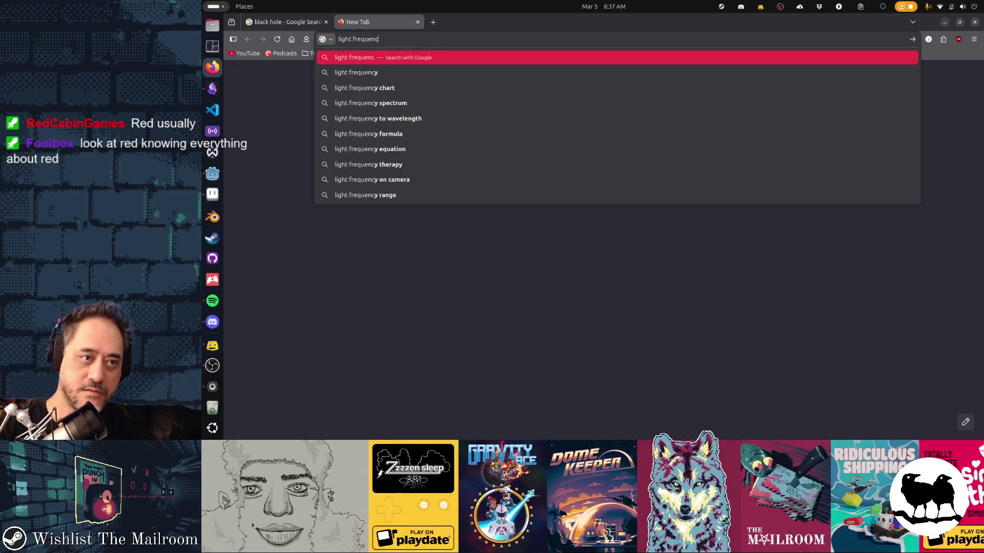
pyautogui.press('BackSpace')
pyautogui.write('ies')
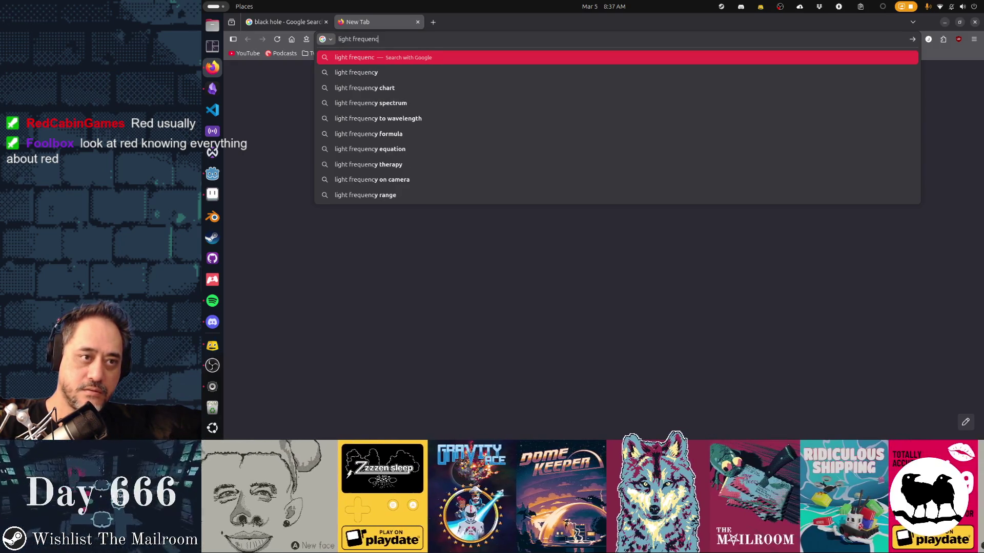
pyautogui.press('Return')
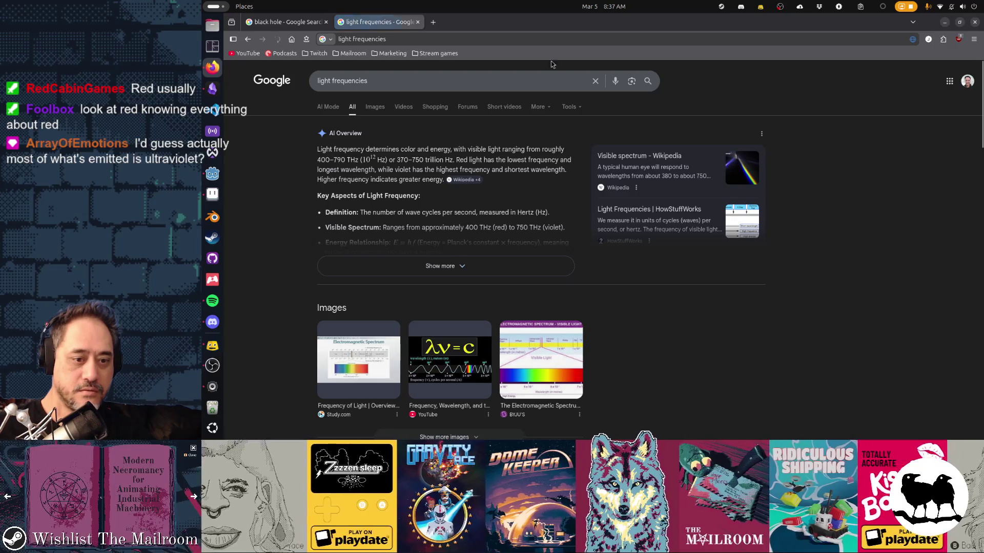
pyautogui.click(541, 359)
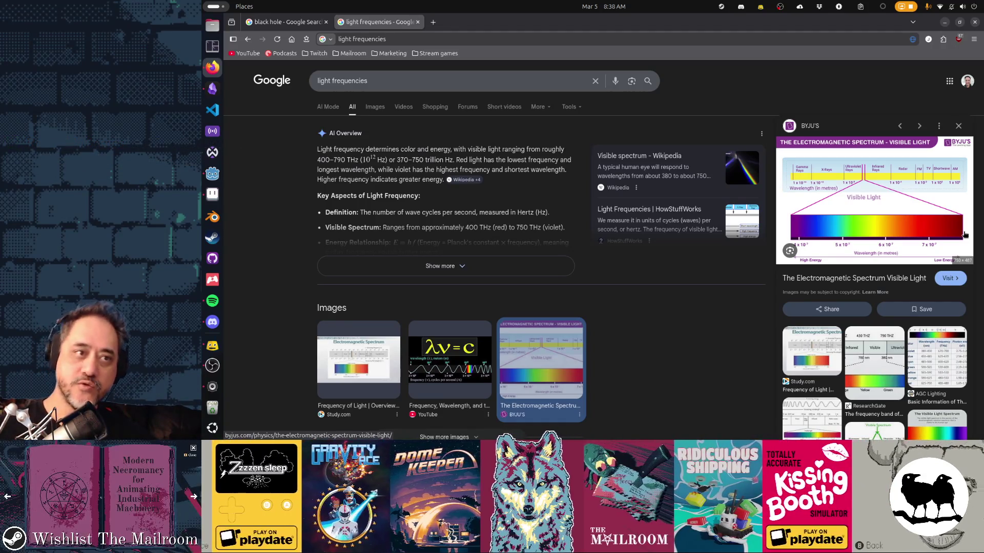
pyautogui.click(288, 22)
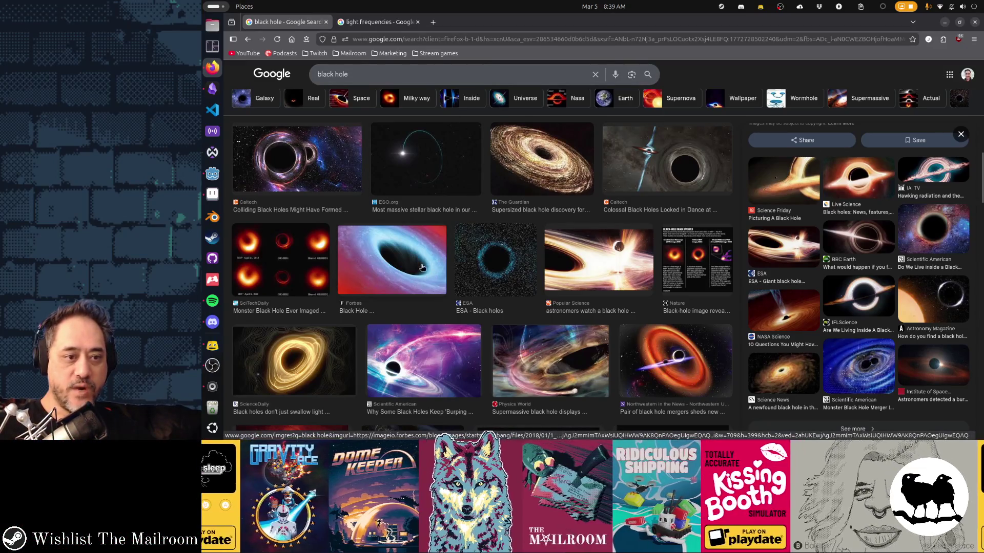
pyautogui.scroll(-2, 391, 252)
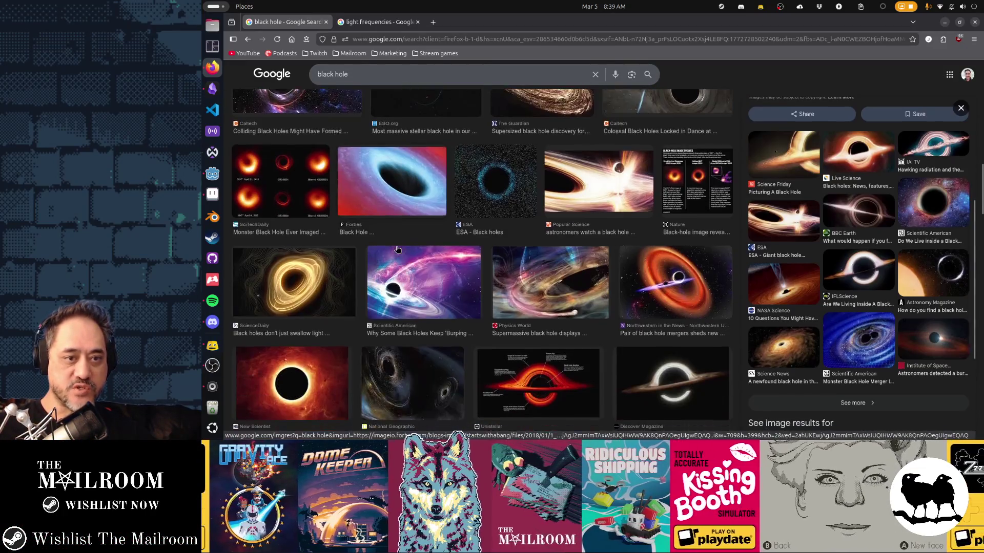
pyautogui.scroll(-1, 421, 271)
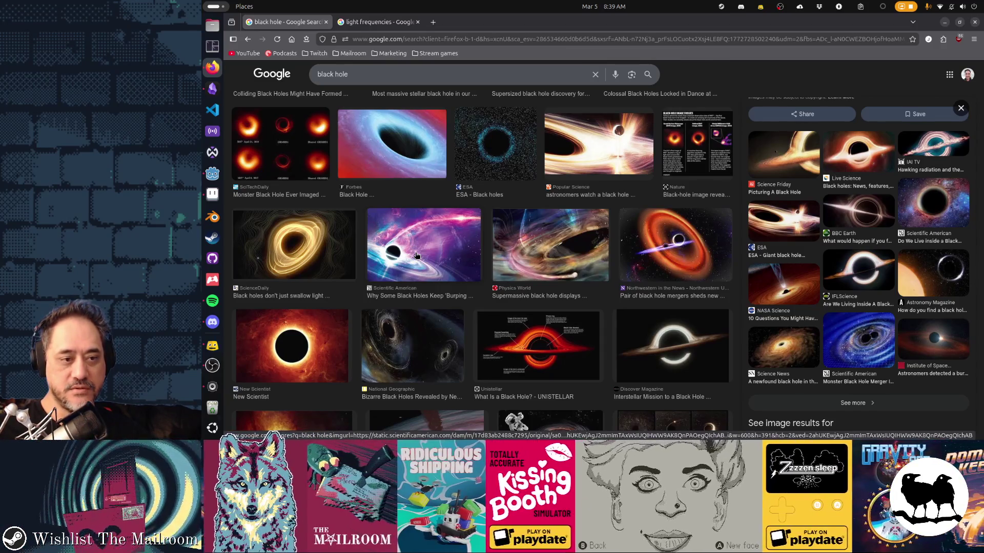
pyautogui.scroll(-2, 416, 256)
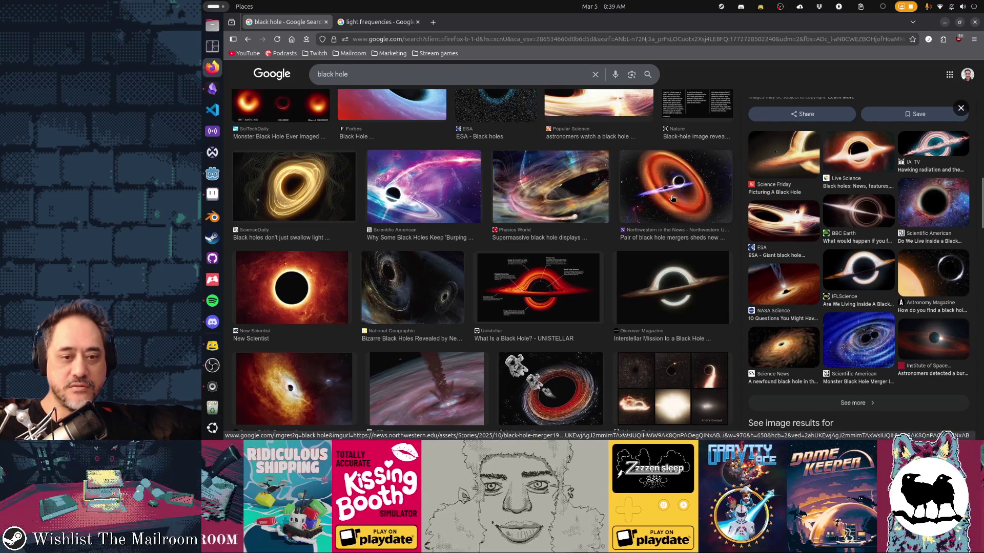
pyautogui.scroll(-2, 631, 282)
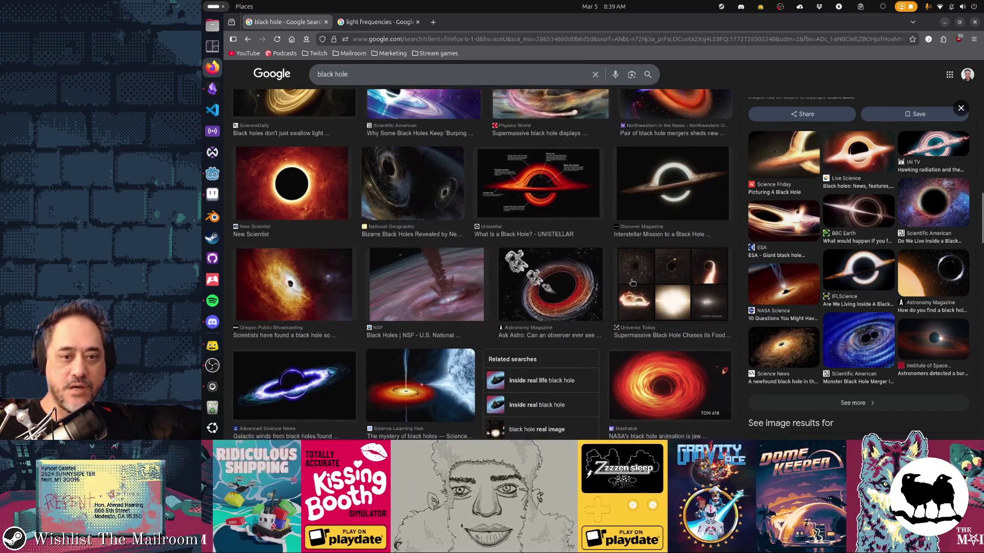
pyautogui.scroll(-3, 631, 282)
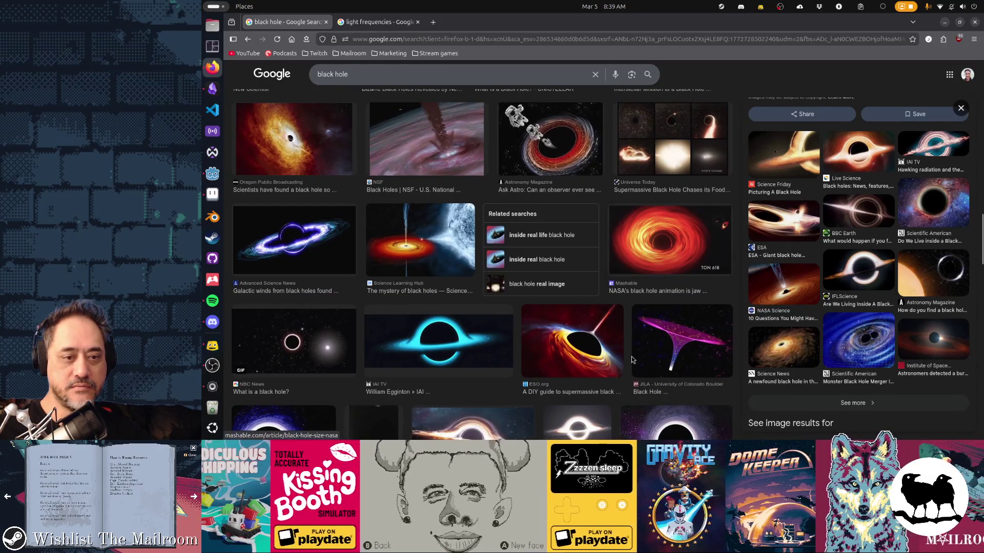
pyautogui.scroll(-5, 631, 357)
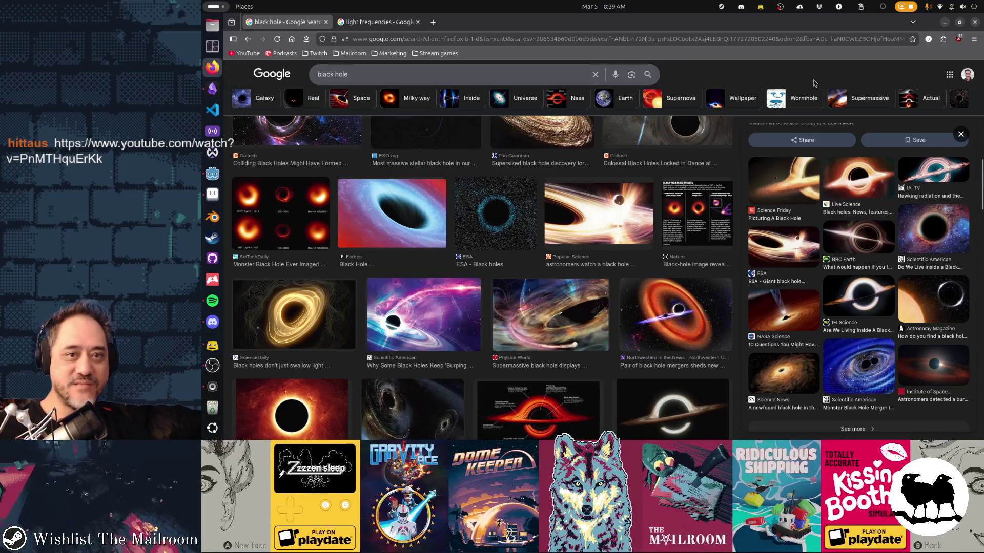
# Bring up the 'What Color Is a Black Hole' YouTube video and jump ahead in it
pyautogui.hotkey('alt', 'Tab')
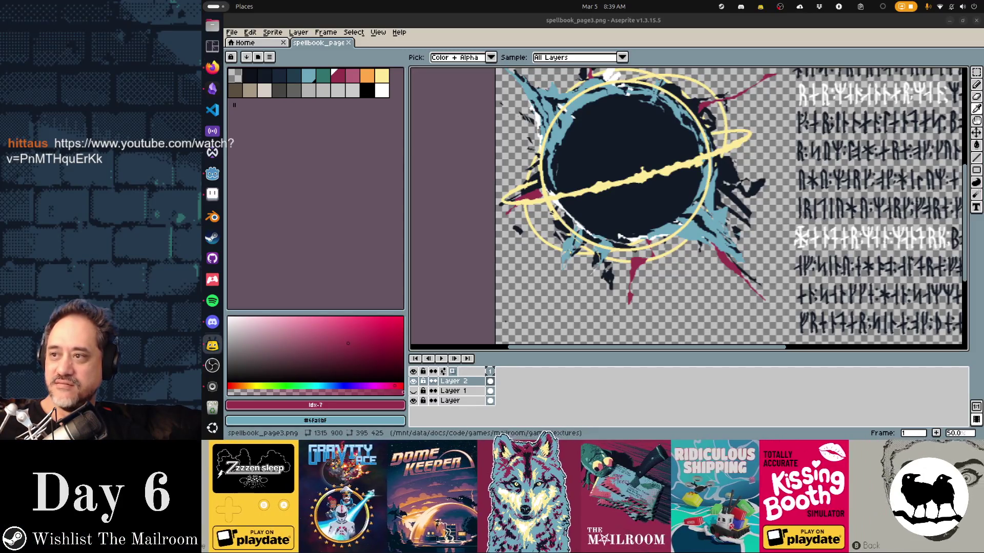
pyautogui.hotkey('alt', 'Tab')
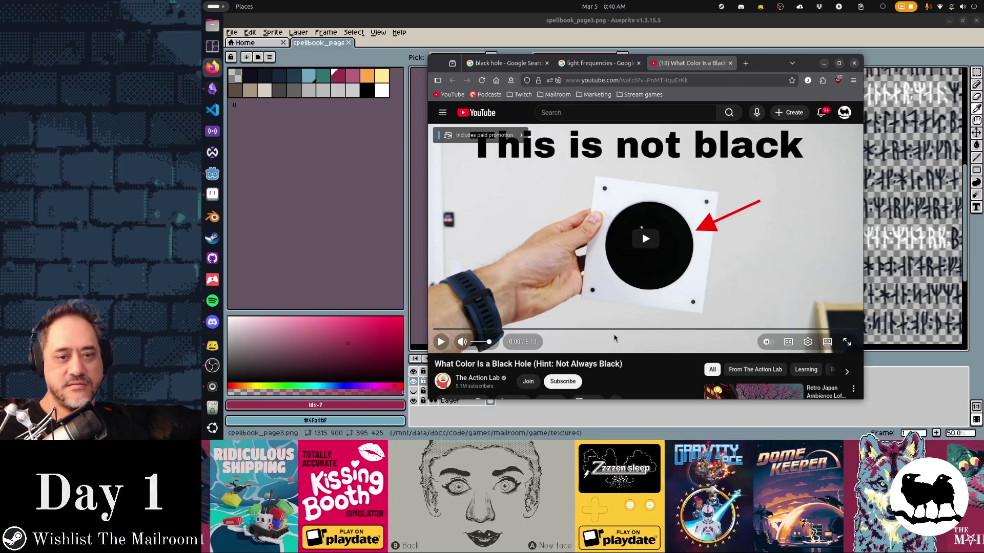
pyautogui.click(447, 329)
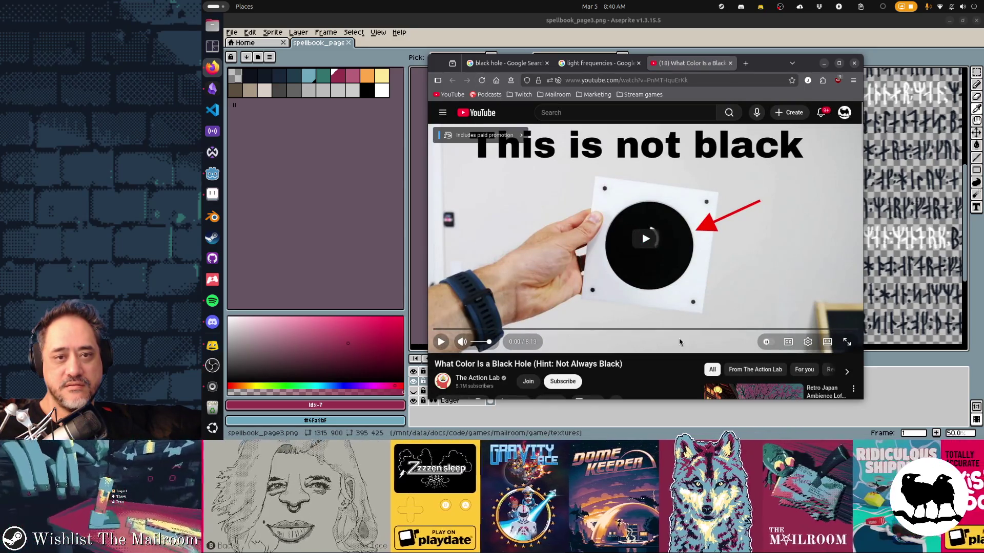
pyautogui.click(823, 63)
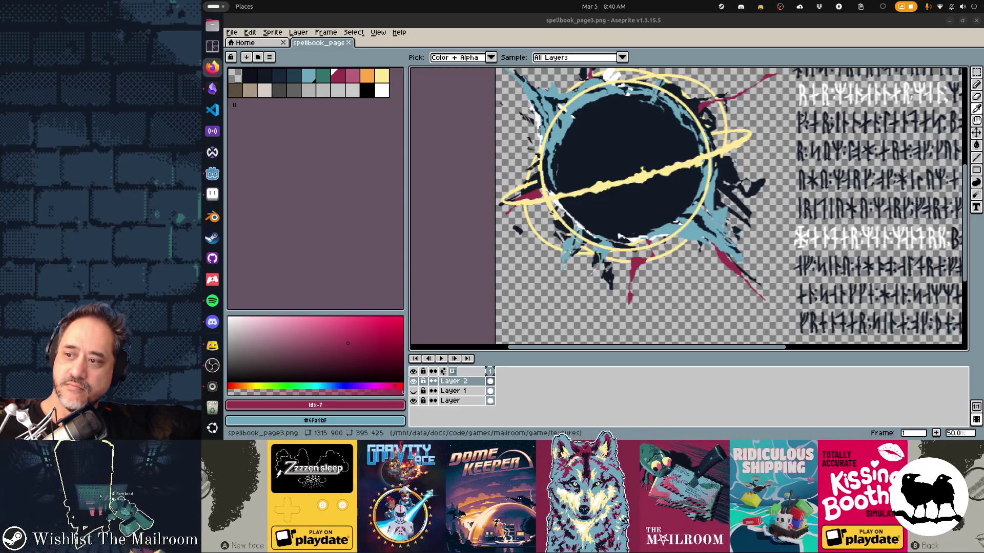
# Restore the browser window, shift it left, and close the fast.com speed-test tab
pyautogui.hotkey('alt', 'Tab')
pyautogui.moveTo(913, 68); pyautogui.dragTo(836, 68)
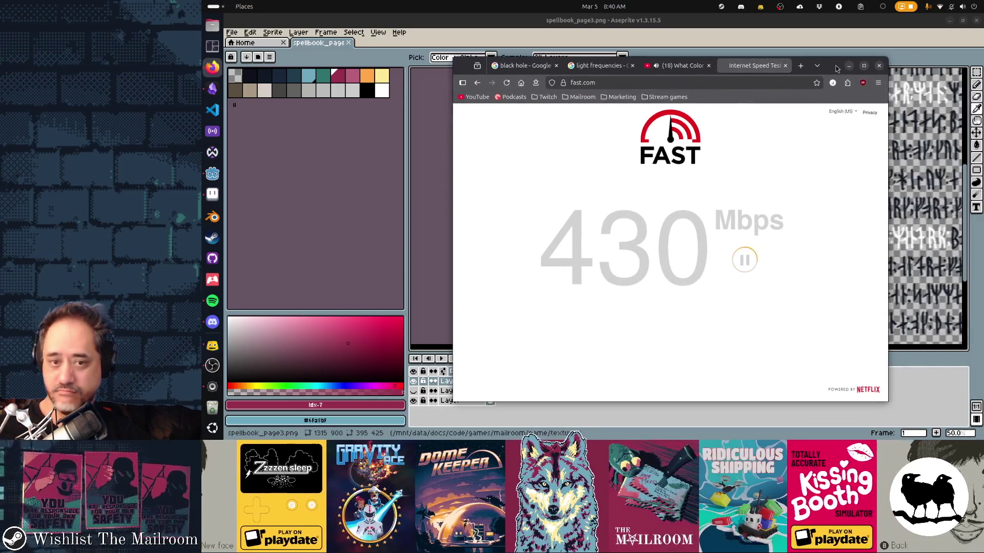
pyautogui.middleClick(746, 67)
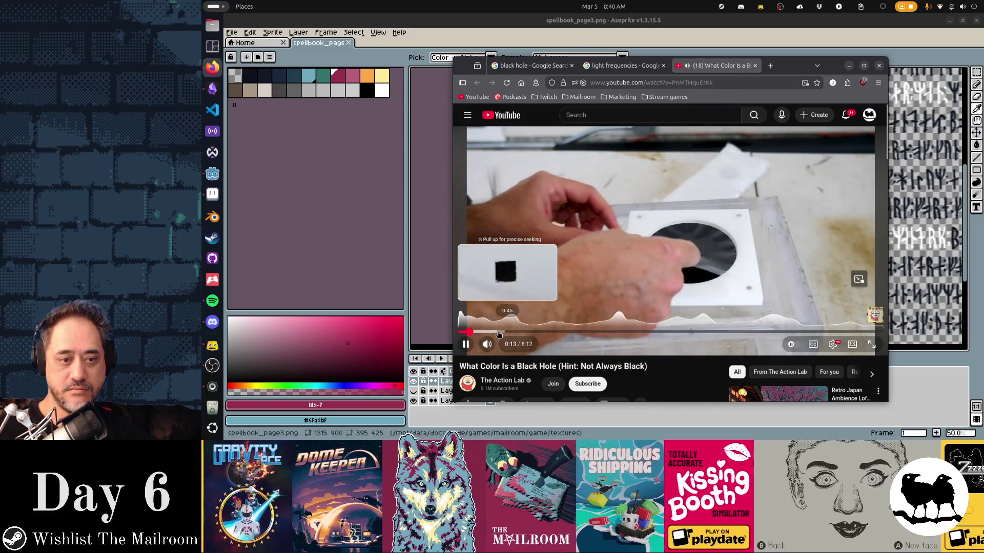
# Skip the video to 0:45 and 1:48, then leave it paused
pyautogui.click(500, 333)
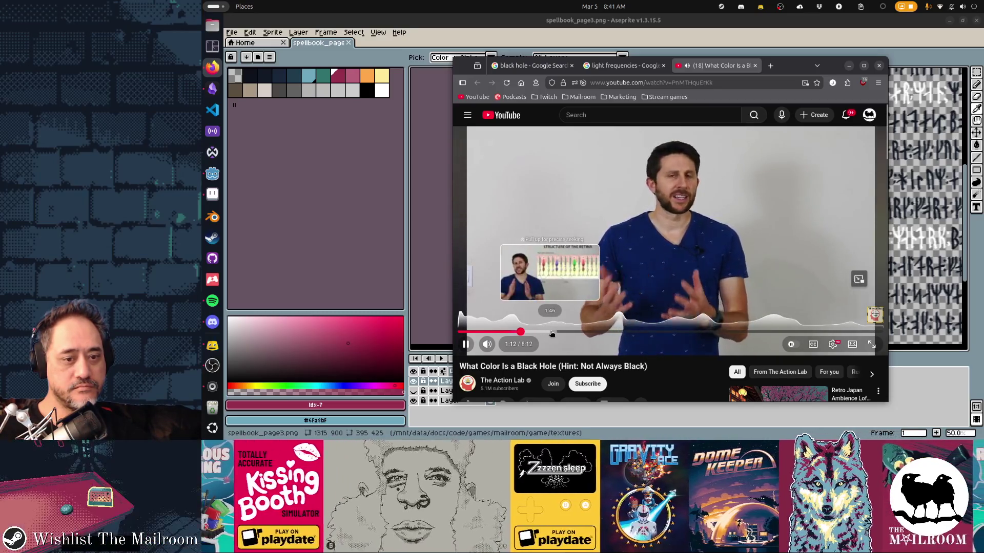
pyautogui.click(551, 333)
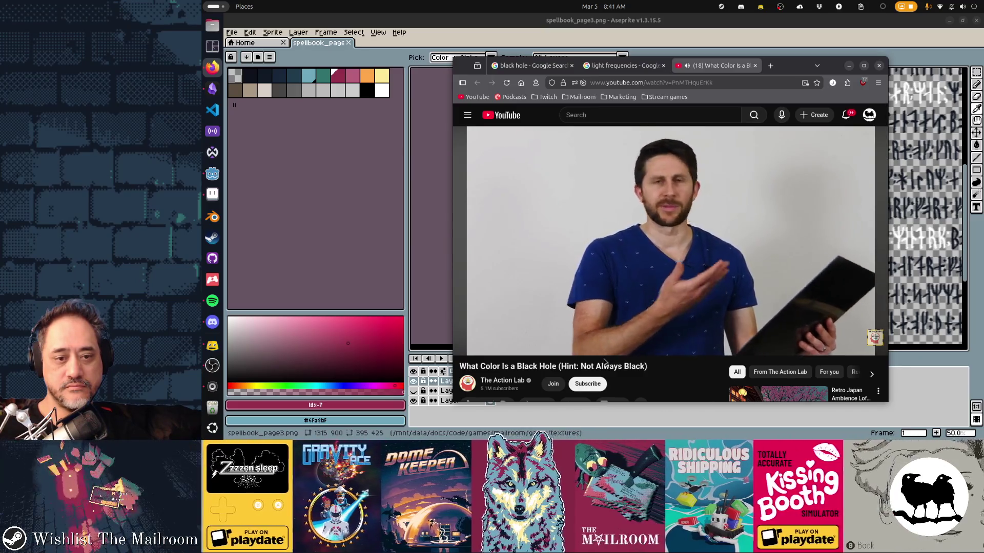
pyautogui.click(649, 219)
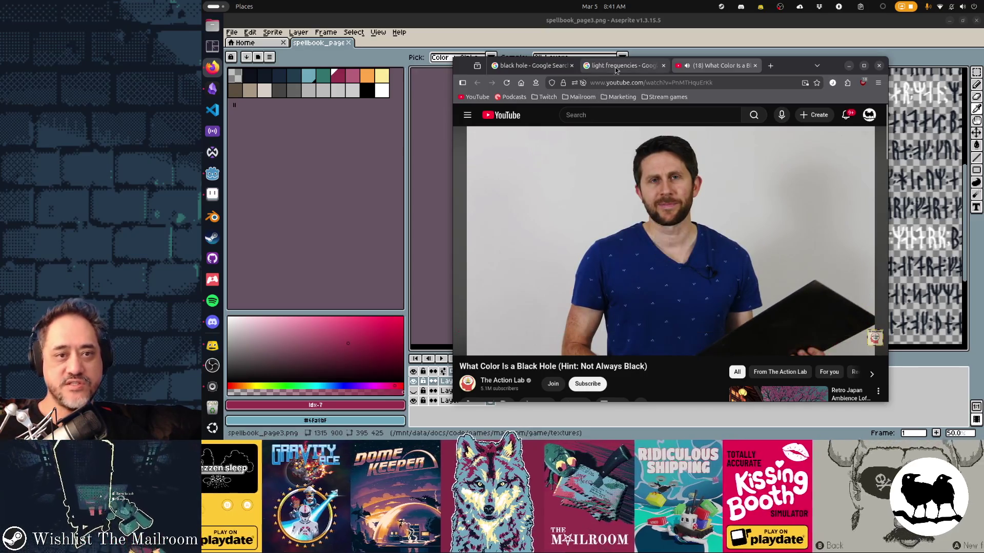
# Return to the black hole image results and preview the Live Science picture
pyautogui.click(615, 66)
pyautogui.click(543, 66)
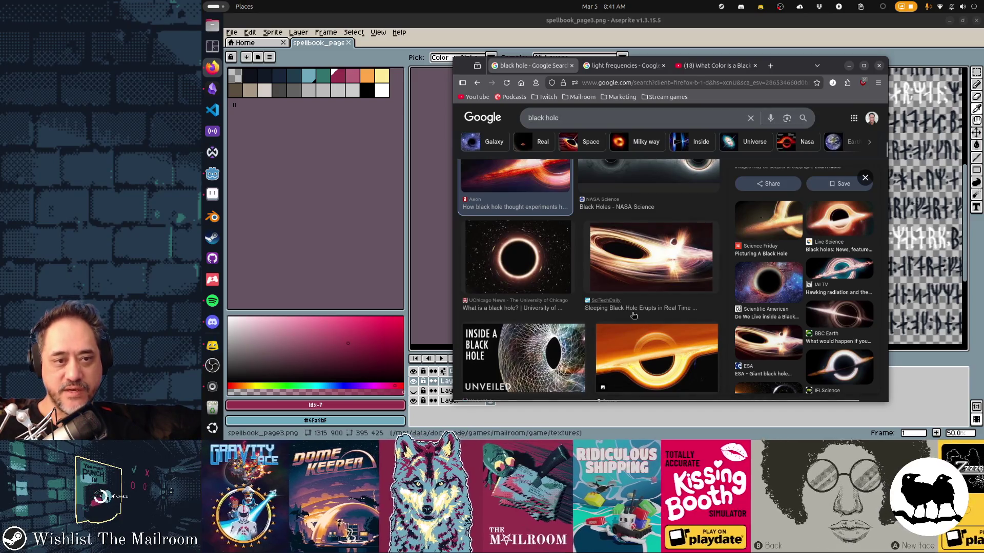
pyautogui.scroll(3, 633, 314)
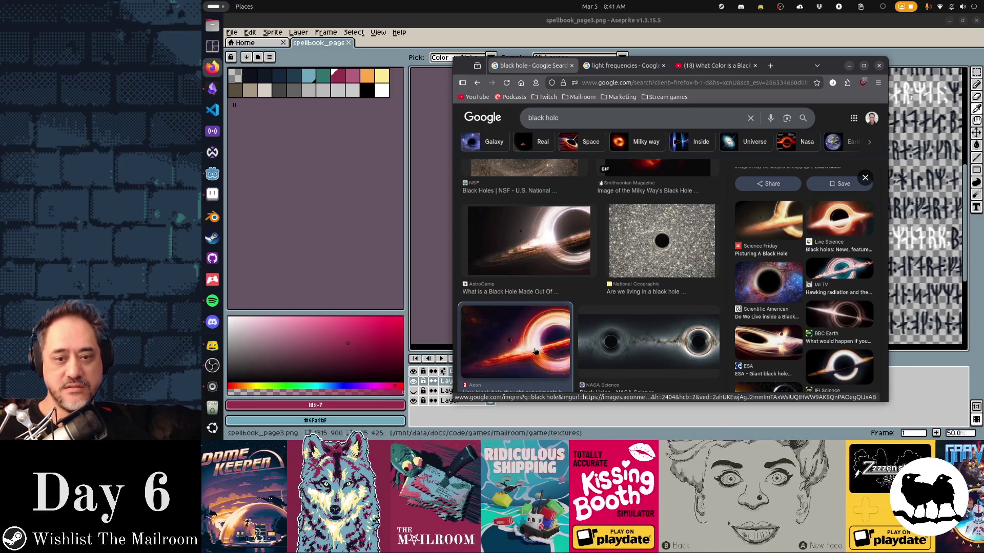
pyautogui.scroll(-3, 535, 350)
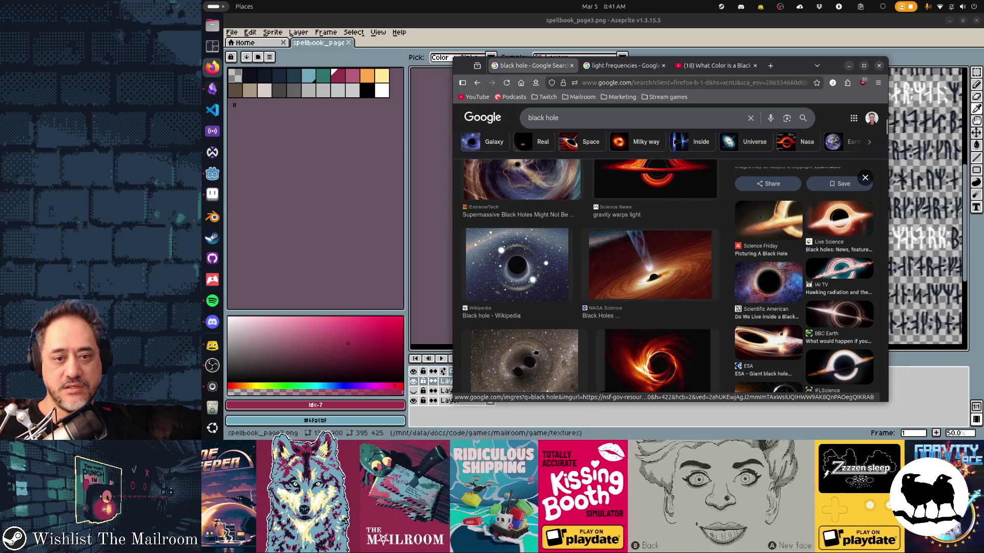
pyautogui.scroll(-2, 535, 351)
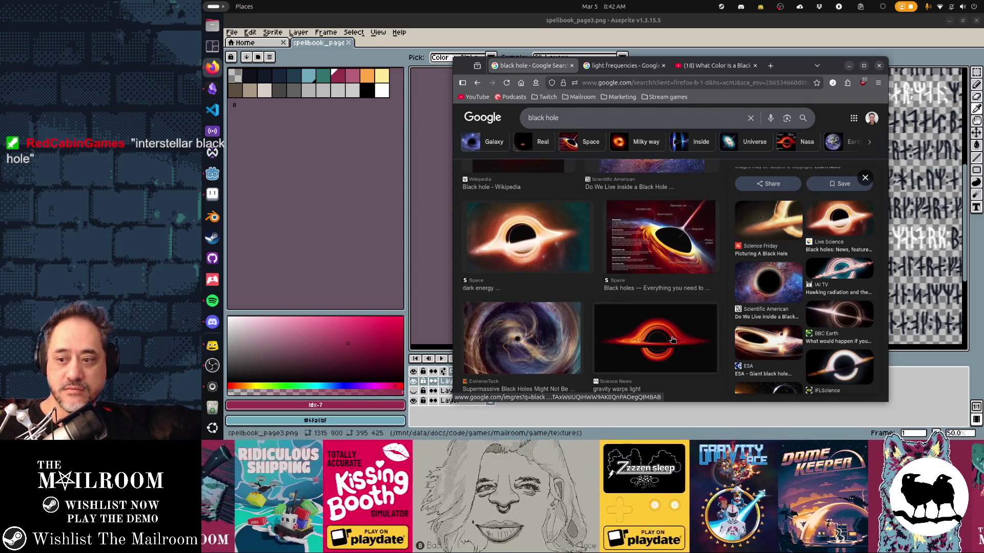
pyautogui.scroll(-3, 672, 340)
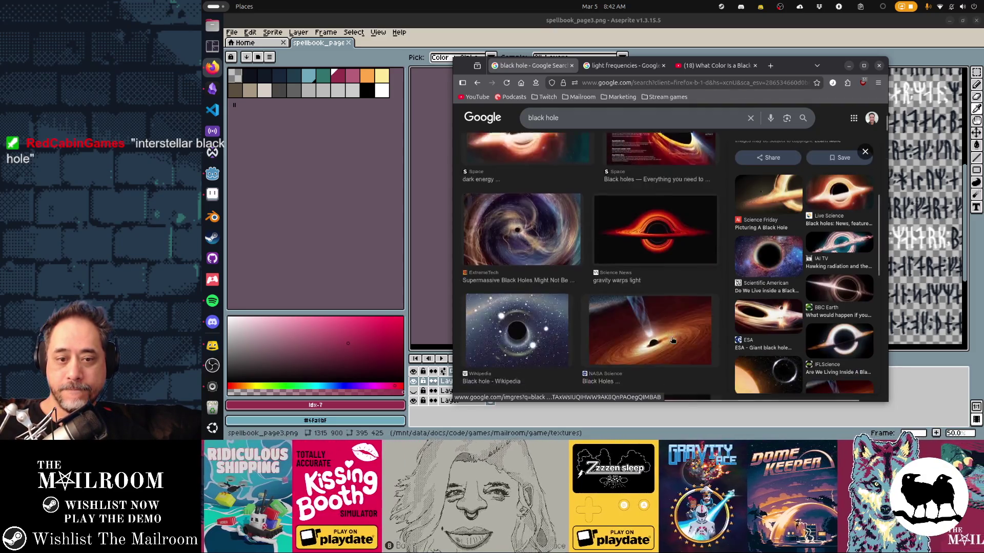
pyautogui.scroll(-3, 671, 340)
pyautogui.scroll(-3, 672, 340)
pyautogui.scroll(-3, 673, 340)
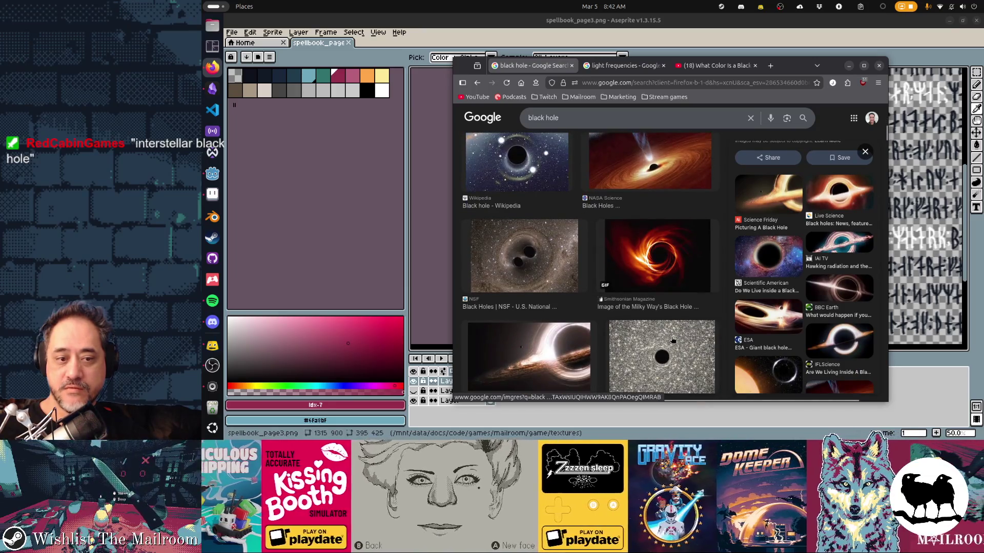
pyautogui.scroll(-2, 672, 340)
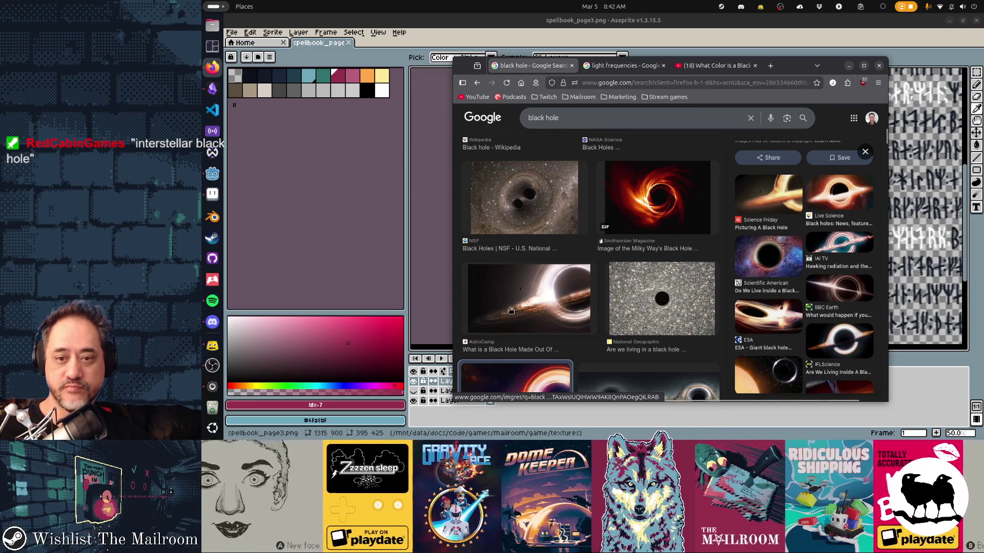
pyautogui.click(780, 307)
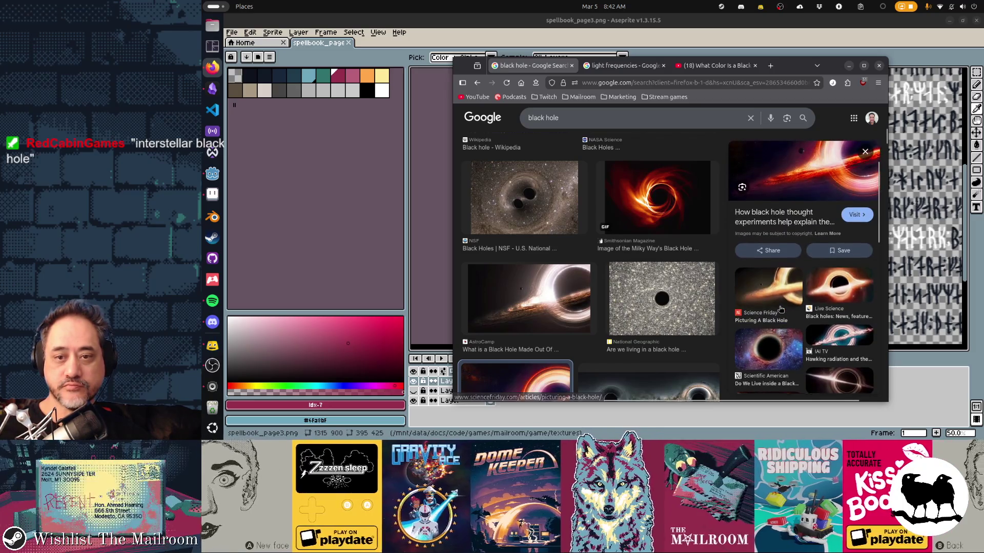
# Copy the Live Science black hole image and return to the Aseprite spellbook sprite
pyautogui.click(851, 312)
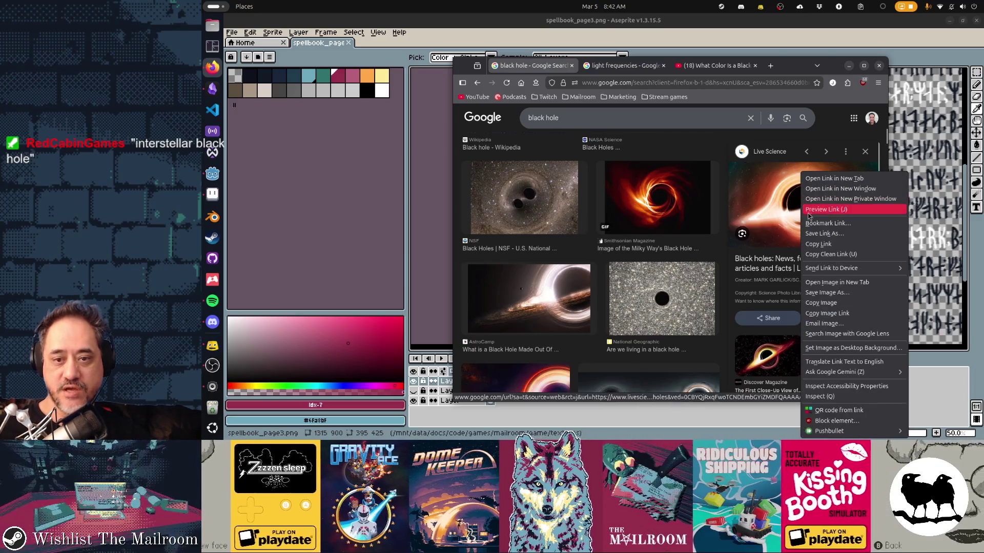
pyautogui.click(824, 304)
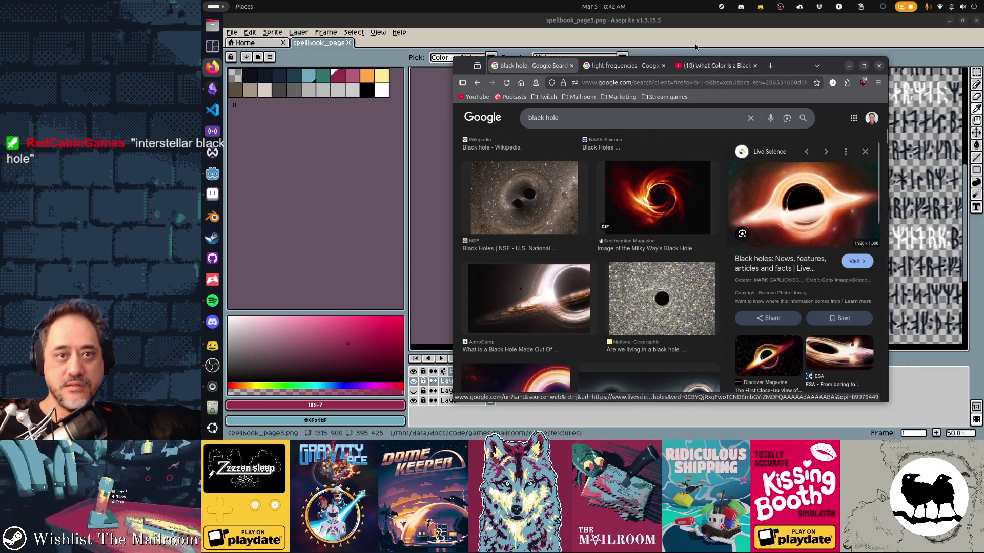
pyautogui.click(446, 387)
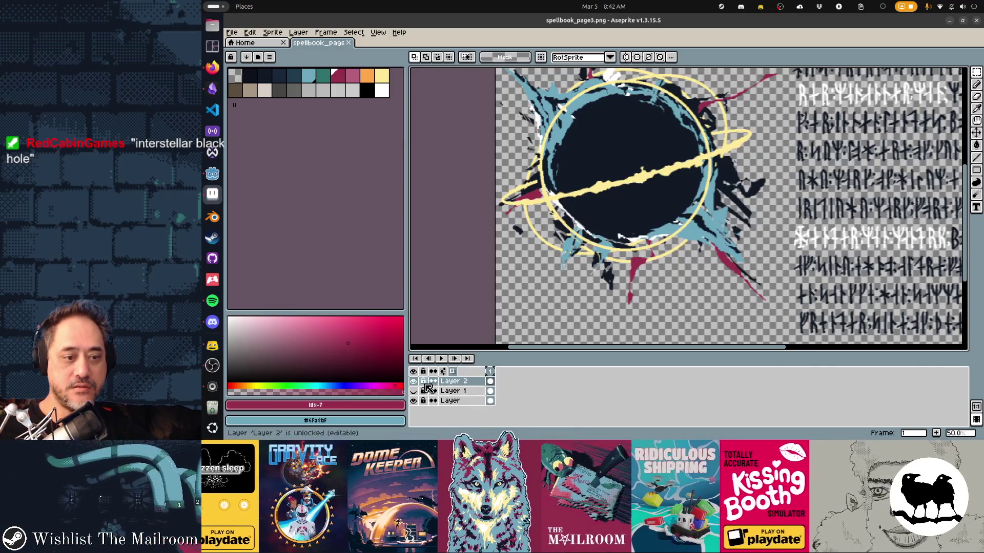
# Hide the parchment Layer 1 and rune text Layer 2, checking the bottom layer's art
pyautogui.click(413, 391)
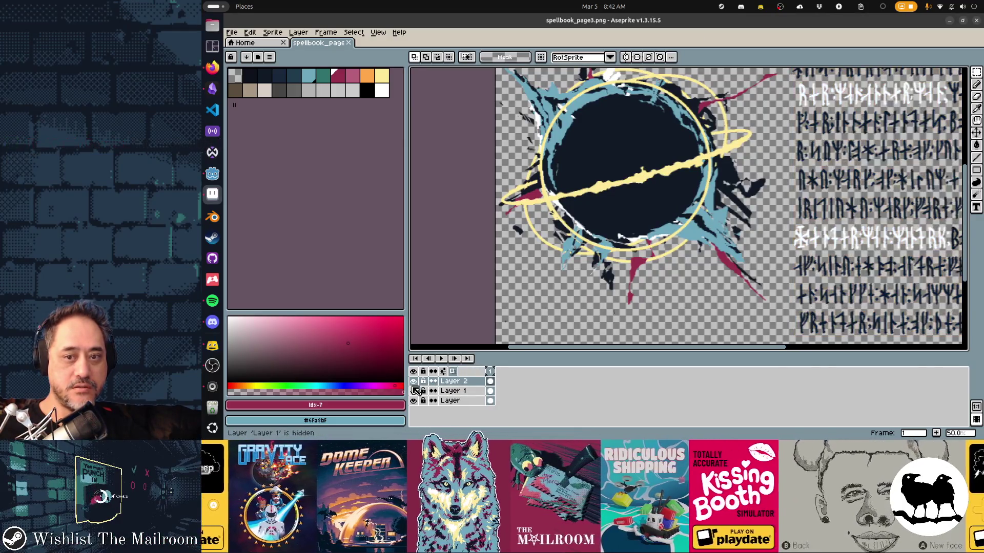
pyautogui.click(414, 382)
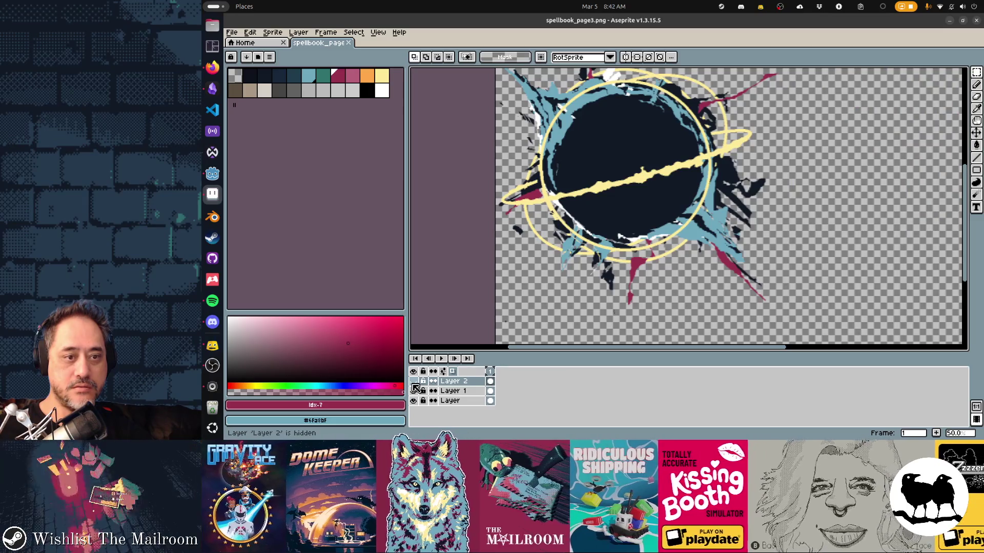
pyautogui.click(413, 401)
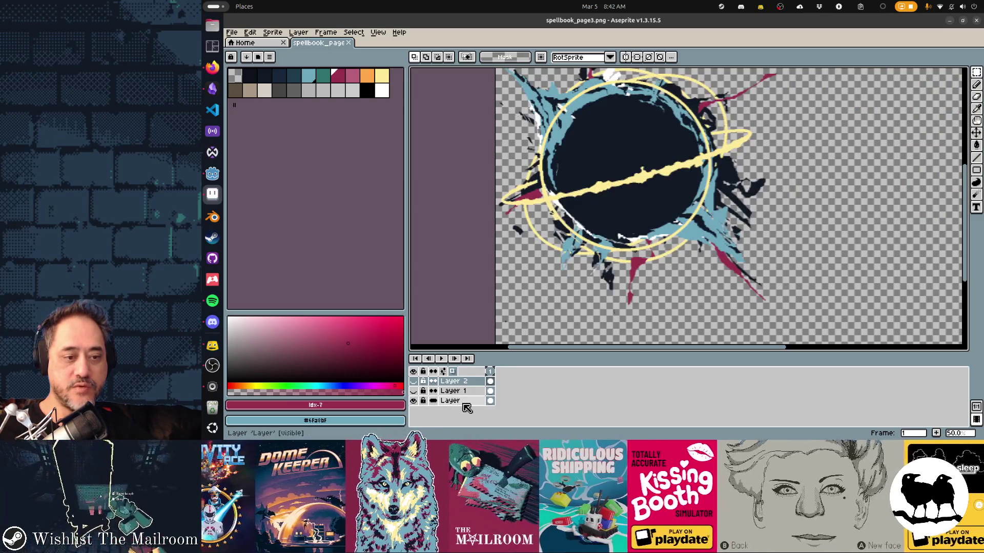
# Paste the black hole image onto a new Layer 3 and begin rotating it
pyautogui.hotkey('shift', 'n')
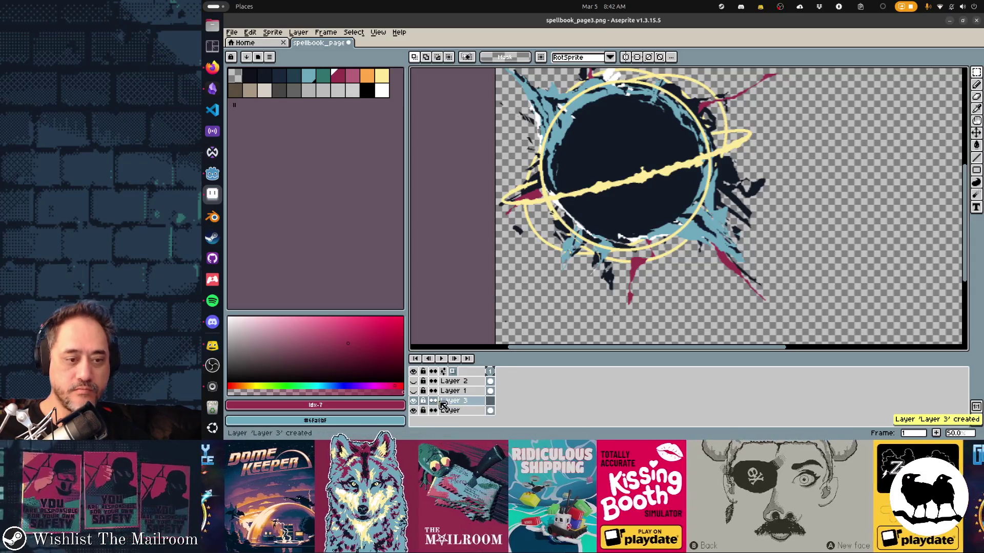
pyautogui.hotkey('ctrl', 'v')
pyautogui.scroll(-2, 682, 274)
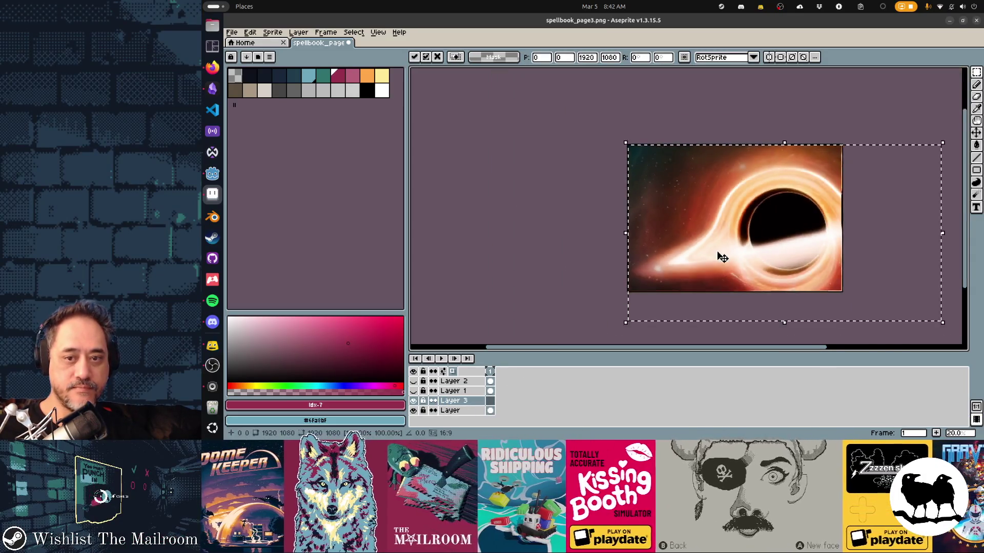
pyautogui.scroll(-1, 717, 257)
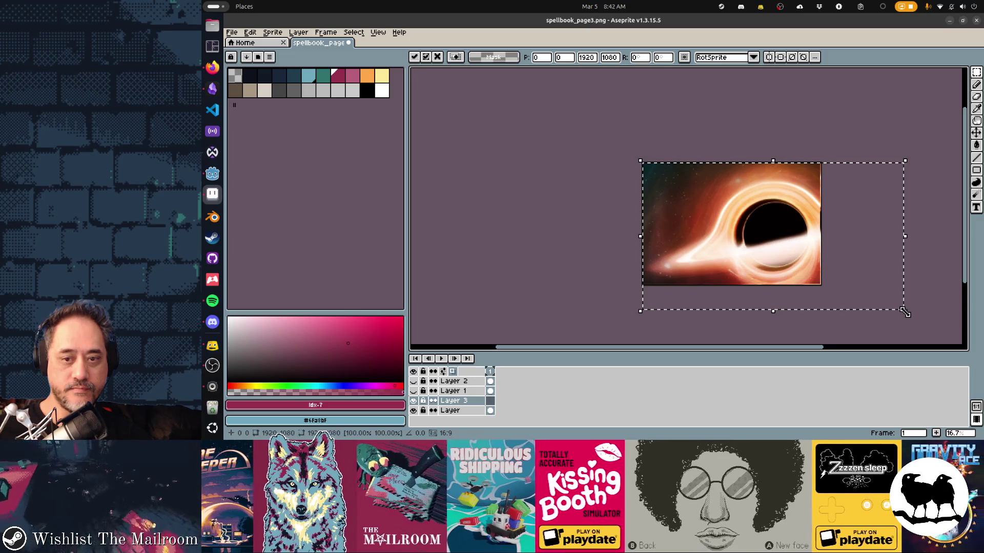
pyautogui.moveTo(910, 318)
pyautogui.mouseDown()
pyautogui.moveTo(919, 325)
pyautogui.moveTo(901, 342)
pyautogui.mouseUp()
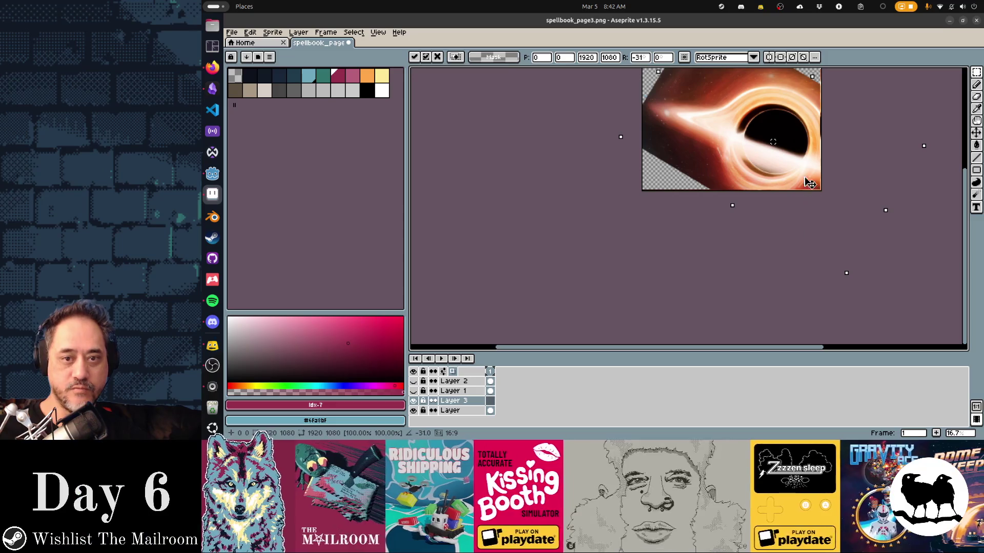
# Rotate the black hole image to about -22 degrees and shrink it to roughly 1022x575
pyautogui.press('super')
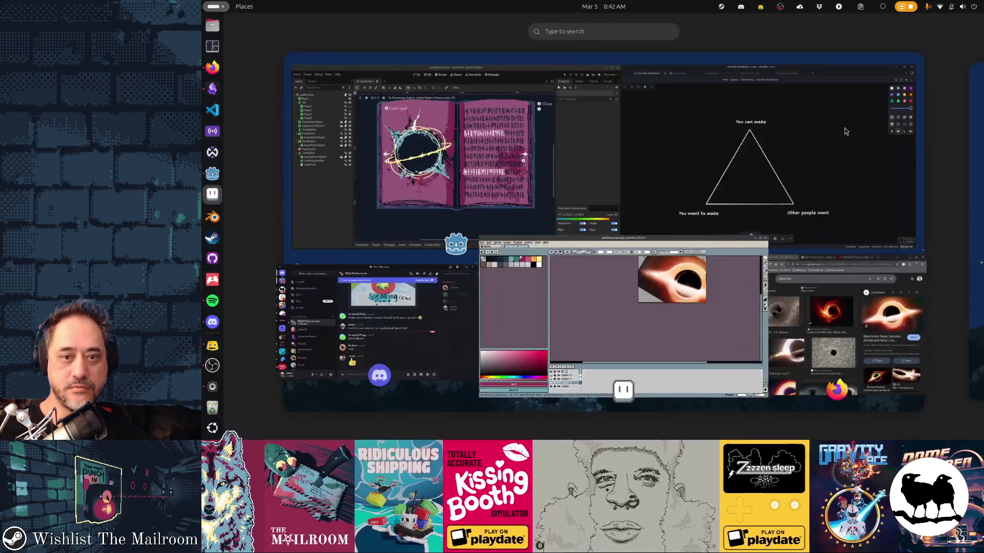
pyautogui.press('super')
pyautogui.scroll(1, 903, 252)
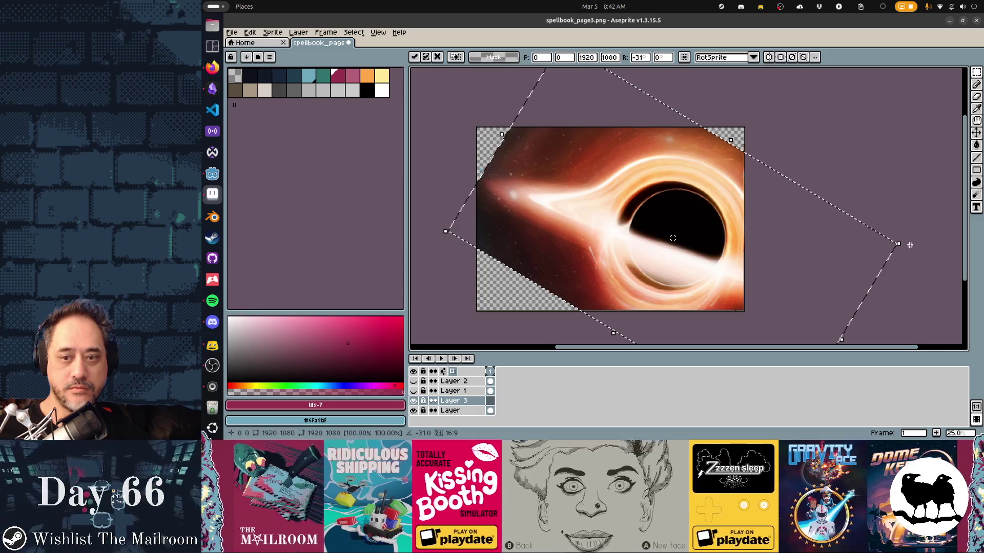
pyautogui.moveTo(903, 252); pyautogui.dragTo(931, 209)
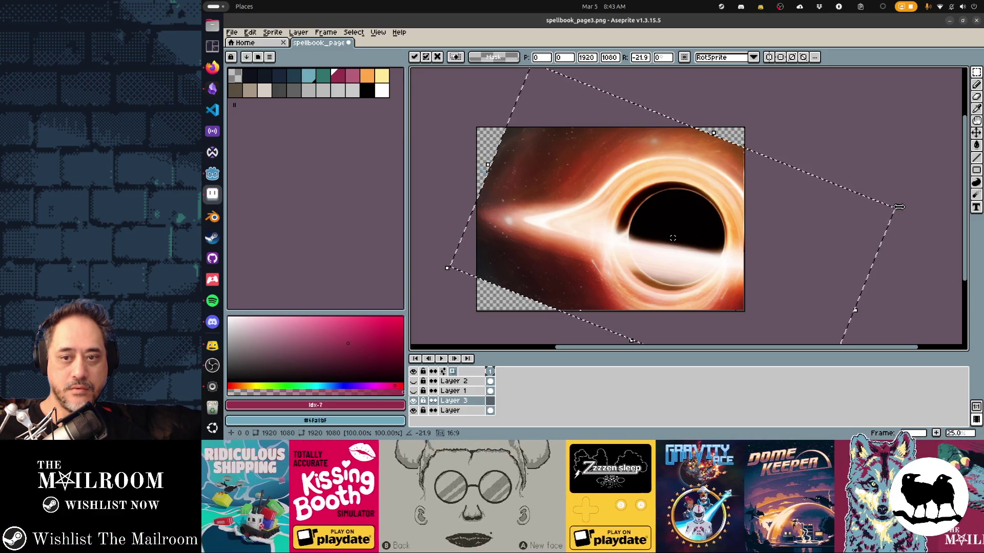
pyautogui.moveTo(899, 207)
pyautogui.mouseDown()
pyautogui.moveTo(700, 221)
pyautogui.moveTo(778, 229)
pyautogui.moveTo(681, 244)
pyautogui.moveTo(676, 236)
pyautogui.moveTo(691, 232)
pyautogui.mouseUp()
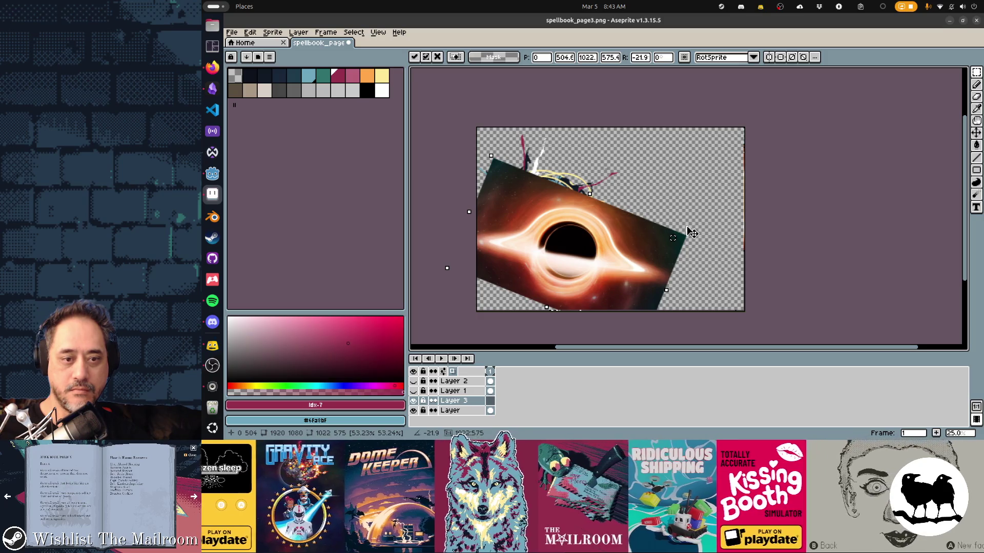
# Move the image up-left, tilt it to about -36 degrees, and commit the transform
pyautogui.moveTo(627, 270); pyautogui.dragTo(607, 241)
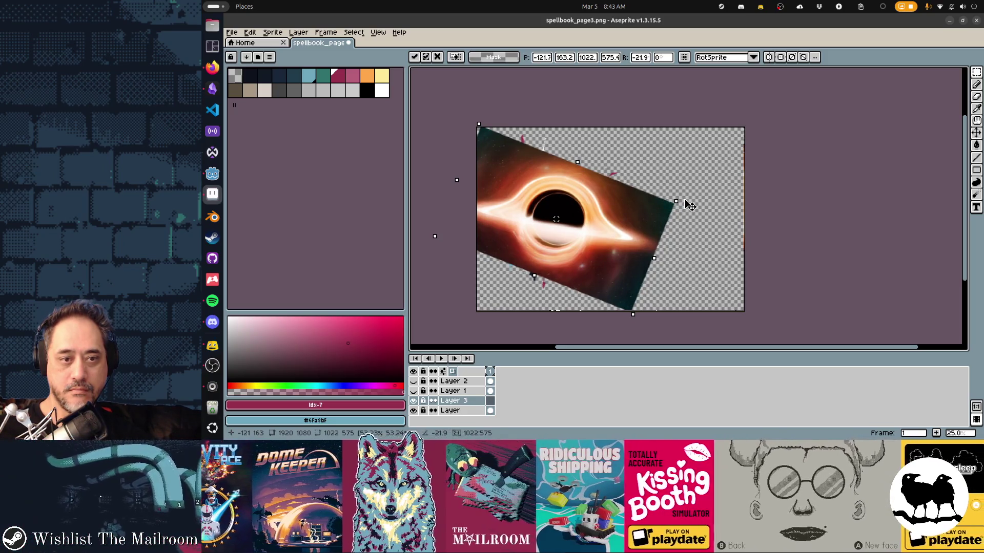
pyautogui.moveTo(683, 200); pyautogui.dragTo(696, 228)
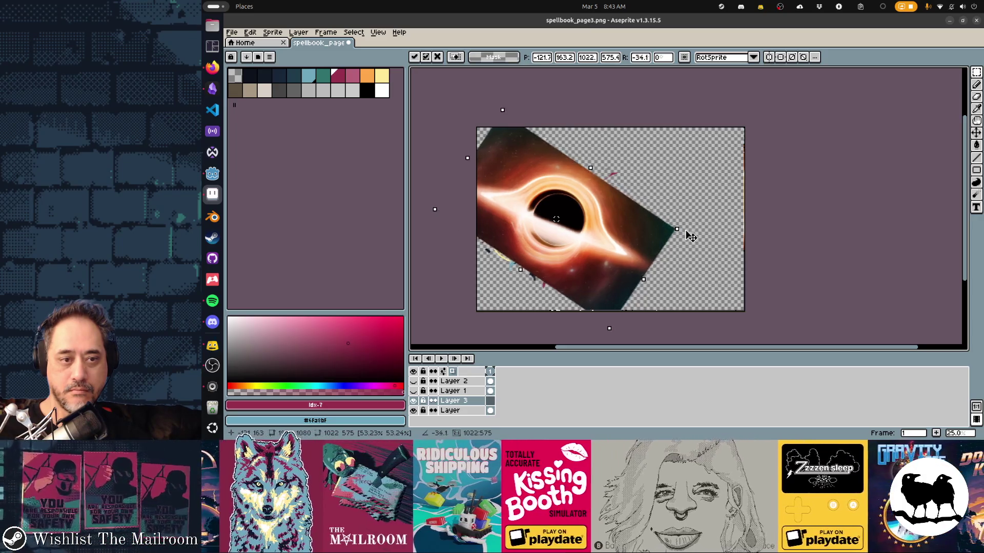
pyautogui.moveTo(684, 223); pyautogui.dragTo(691, 240)
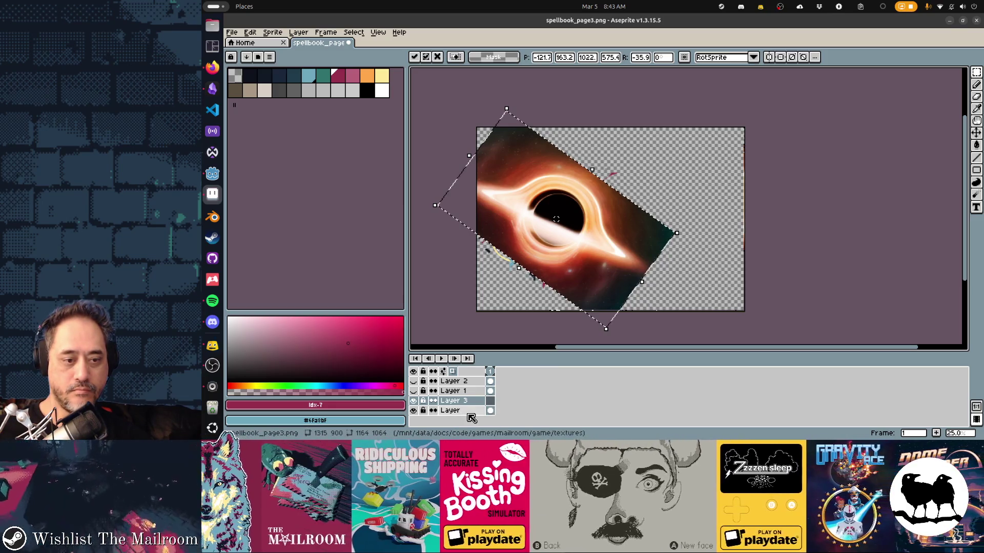
pyautogui.click(470, 413)
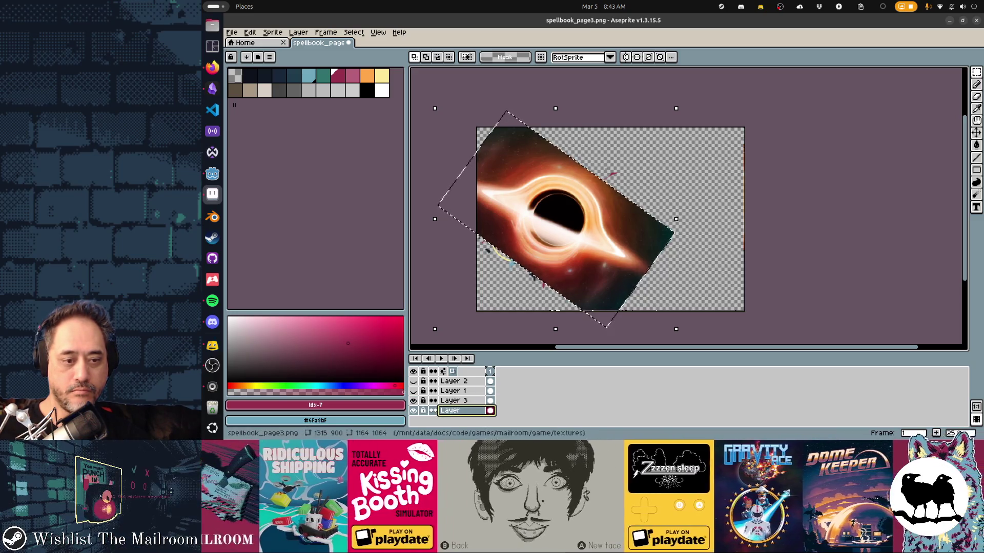
# Stack the ring art above the black hole image, hide it, and add an empty Layer 4
pyautogui.moveTo(487, 411); pyautogui.dragTo(436, 402)
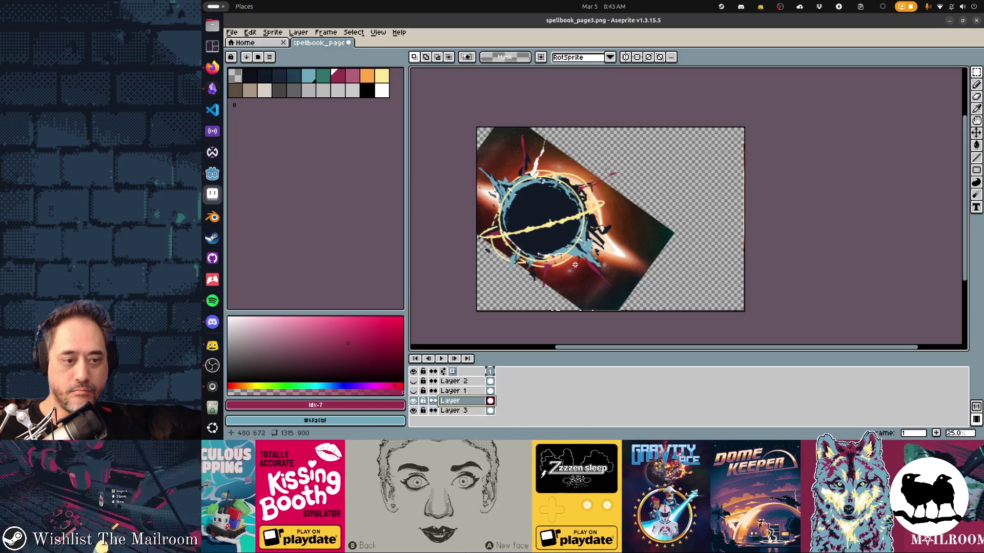
pyautogui.click(421, 405)
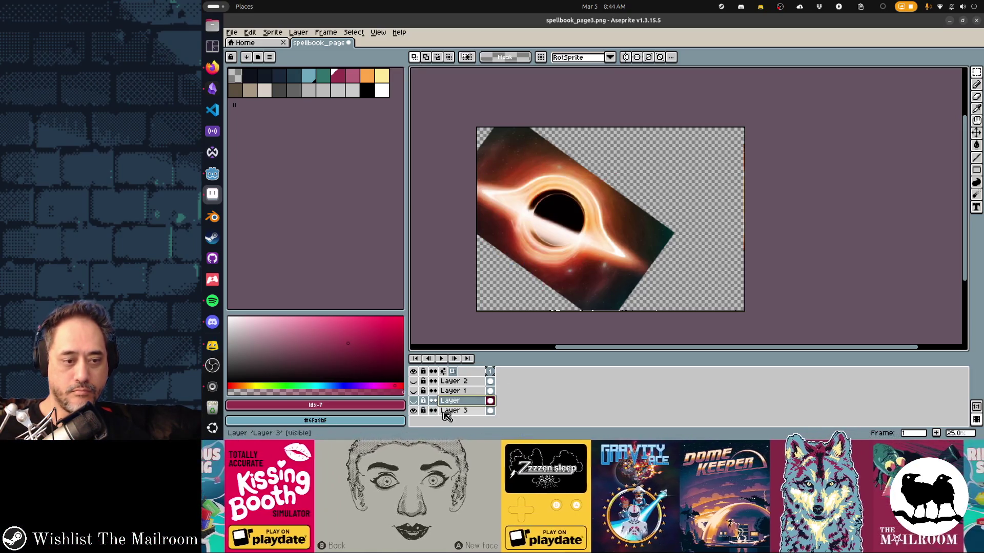
pyautogui.hotkey('shift', 'n')
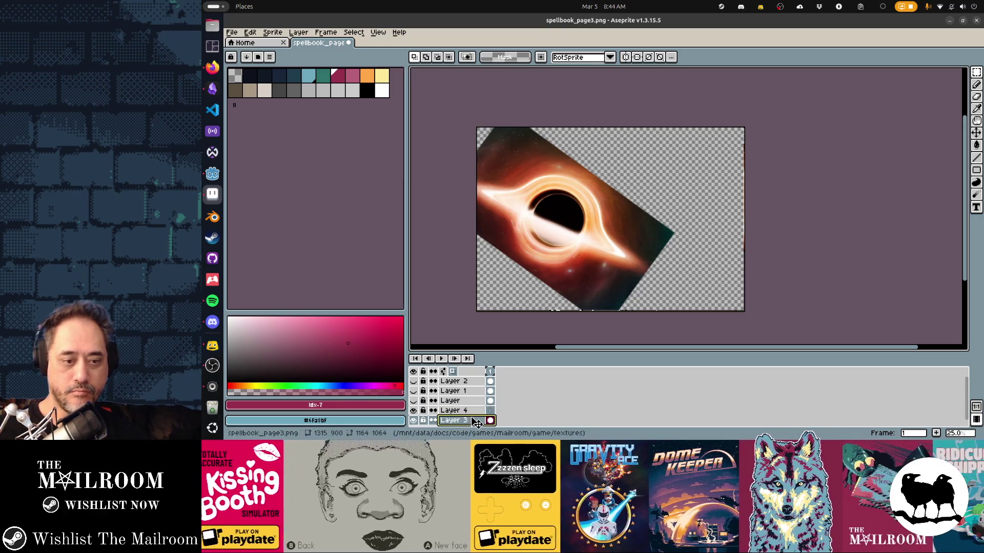
# Lower Layer 3's opacity so the black hole image is semi-transparent
pyautogui.doubleClick(477, 421)
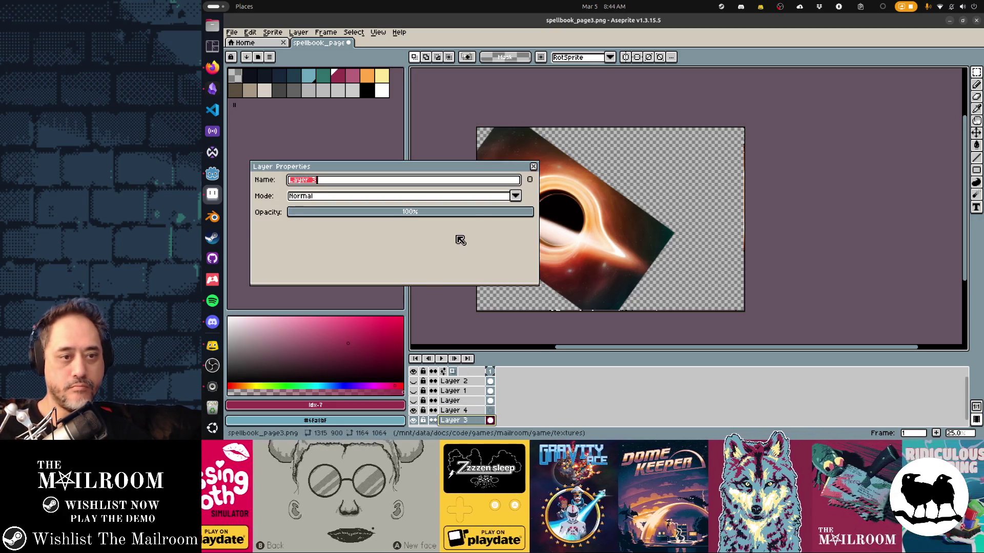
pyautogui.click(479, 212)
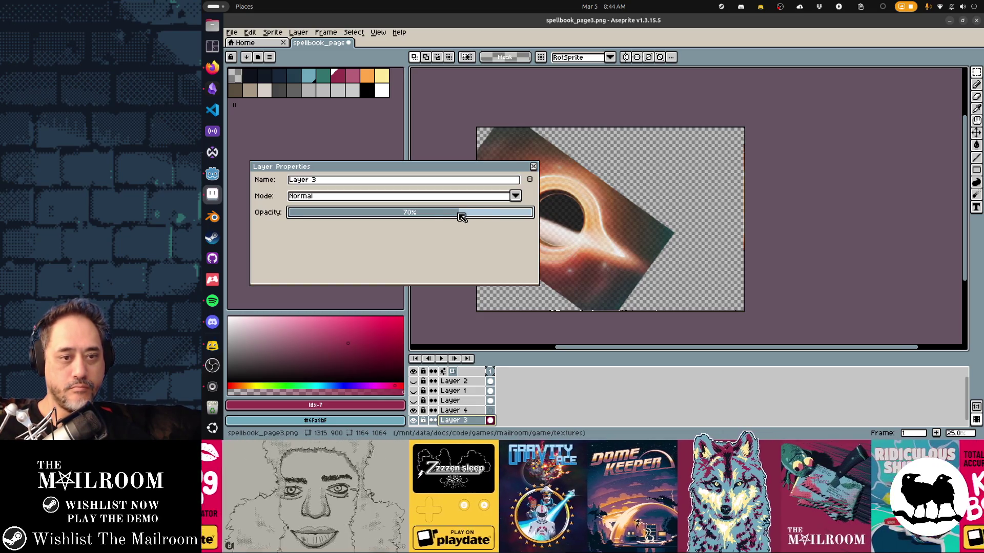
pyautogui.moveTo(462, 217); pyautogui.dragTo(444, 212)
pyautogui.click(534, 169)
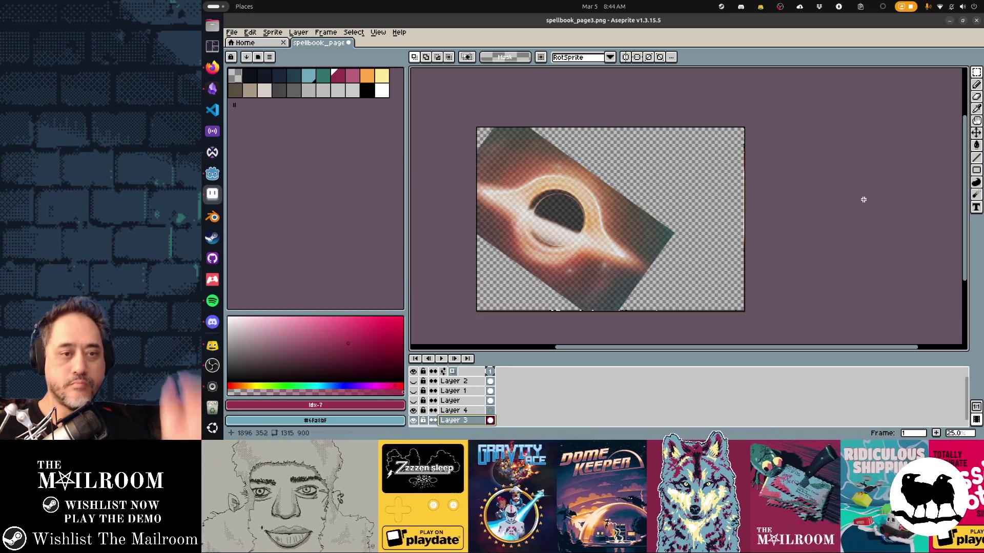
# Select the black hole layer and nudge the image slightly down and right
pyautogui.click(587, 411)
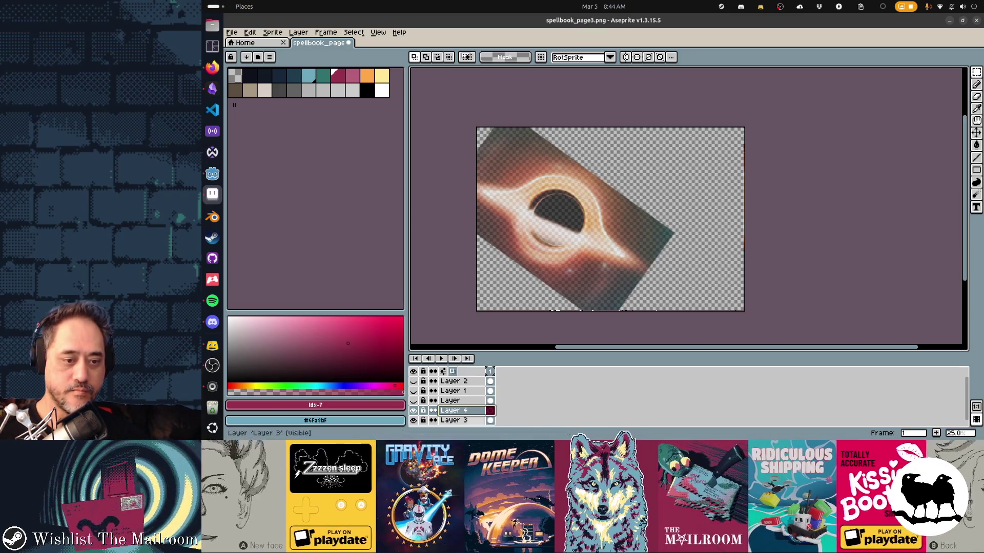
pyautogui.press('Down')
pyautogui.press('v')
pyautogui.moveTo(573, 254); pyautogui.dragTo(576, 259)
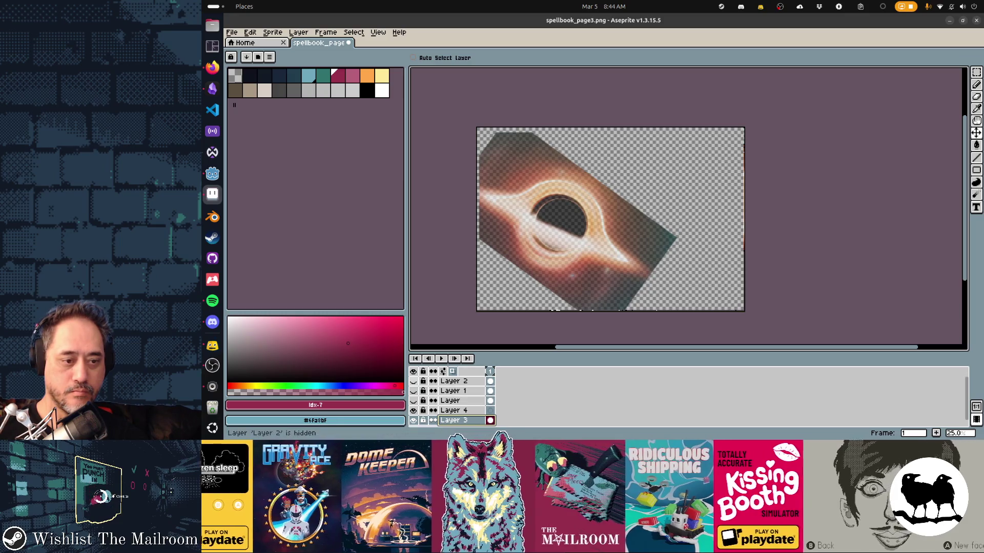
# Unhide the rune text layer, save the sprite, and preview the page in Godot
pyautogui.click(413, 380)
pyautogui.hotkey('ctrl', 's')
pyautogui.hotkey('alt', 'Tab')
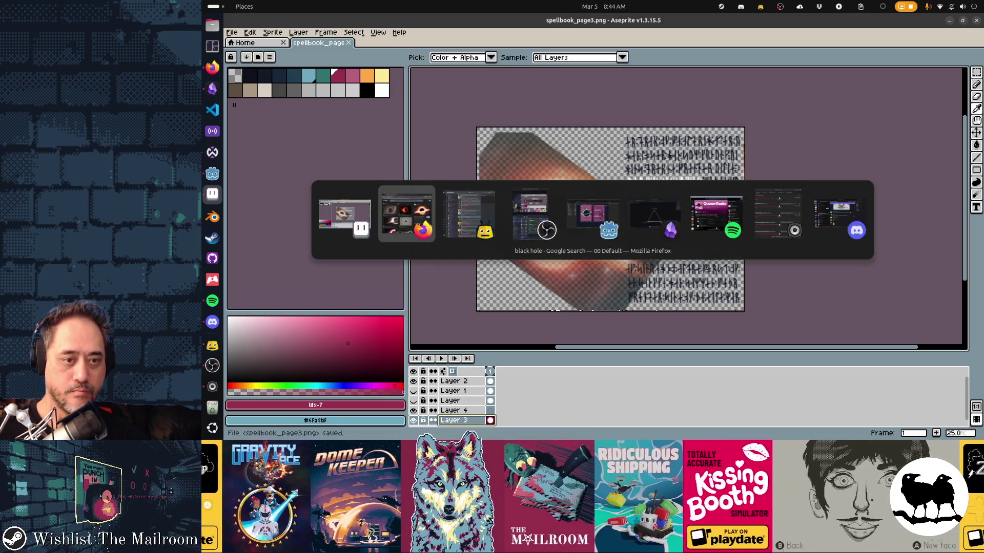
pyautogui.hotkey('alt', 'Tab')
pyautogui.hotkey('alt', 'Tab')
pyautogui.hotkey('alt', 'Tab')
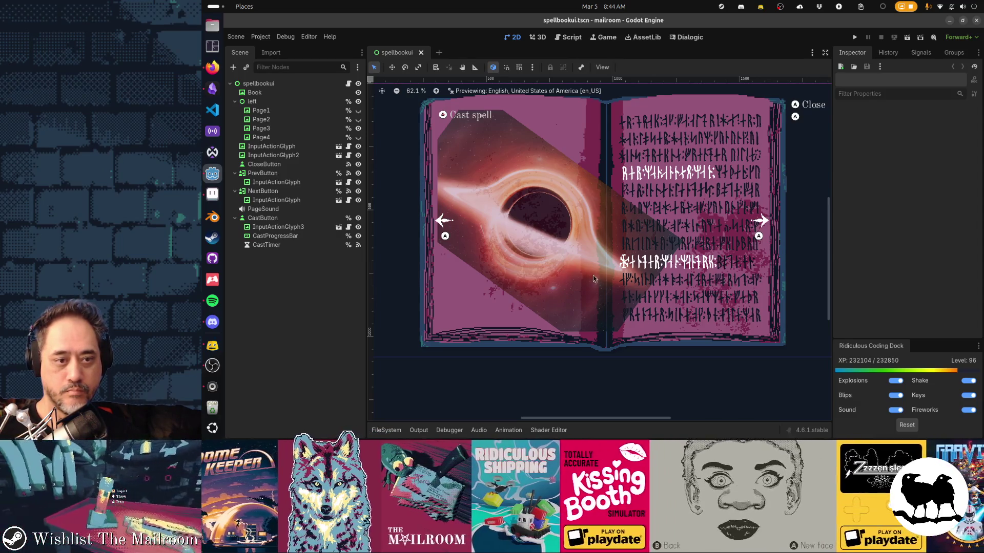
pyautogui.hotkey('alt', 'Tab')
# Shift the black hole image slightly up-left, save, and check the result in Godot
pyautogui.moveTo(565, 252); pyautogui.dragTo(545, 248)
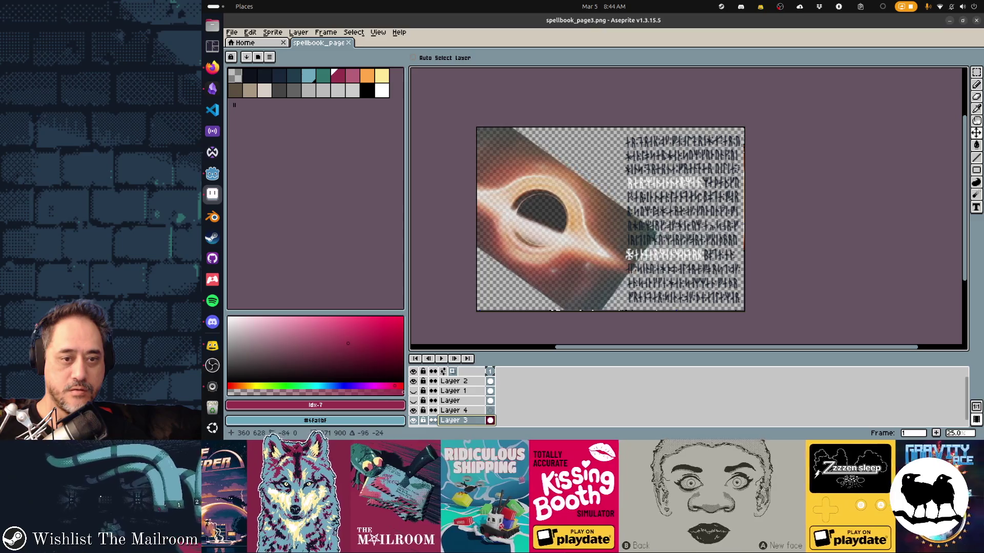
pyautogui.moveTo(567, 287); pyautogui.dragTo(572, 292)
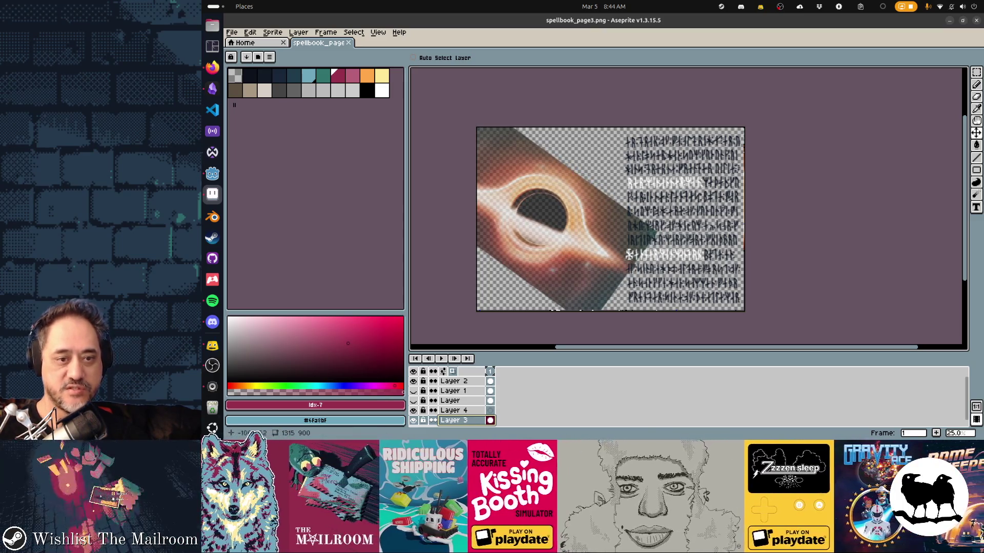
pyautogui.hotkey('ctrl', 's')
pyautogui.press('Return')
pyautogui.hotkey('alt', 'Tab')
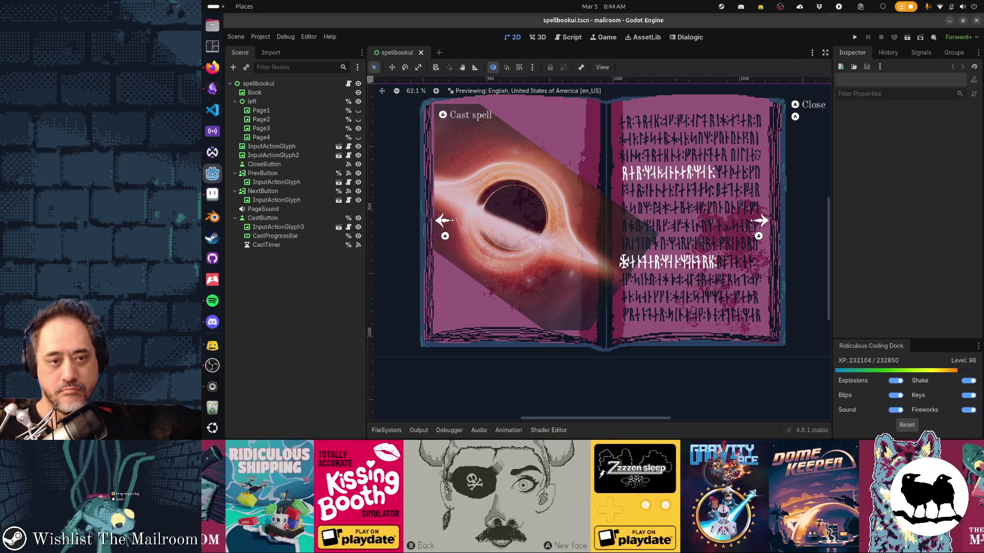
pyautogui.hotkey('alt', 'Tab')
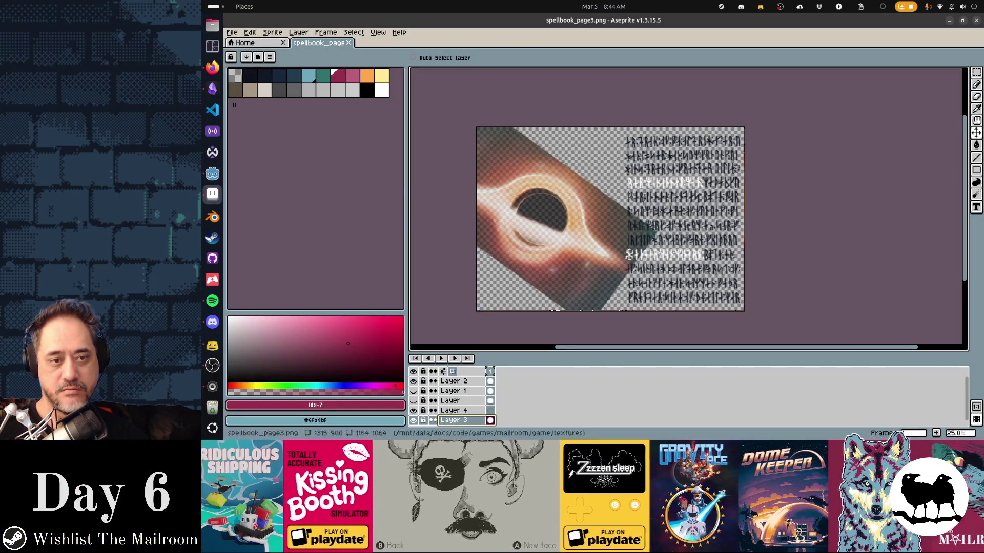
pyautogui.hotkey('ctrl', 't')
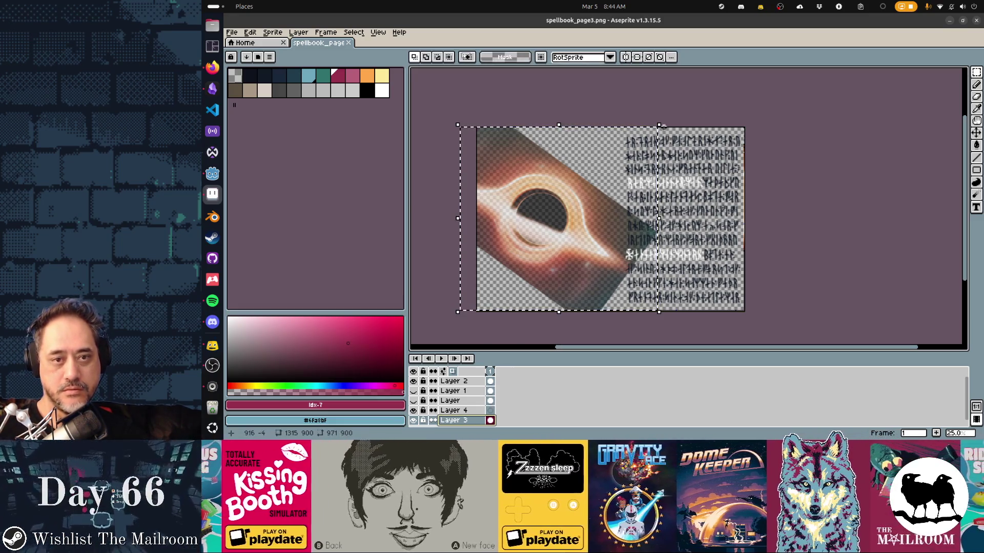
# Try enlarging the black hole image, preview it in Godot, then undo the enlargement
pyautogui.moveTo(602, 125); pyautogui.dragTo(603, 98)
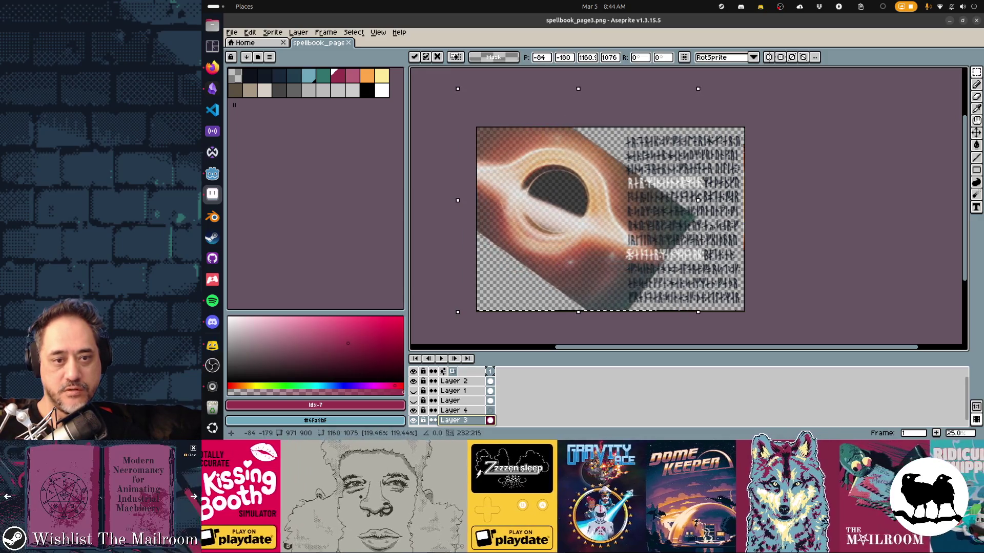
pyautogui.moveTo(457, 312); pyautogui.dragTo(448, 325)
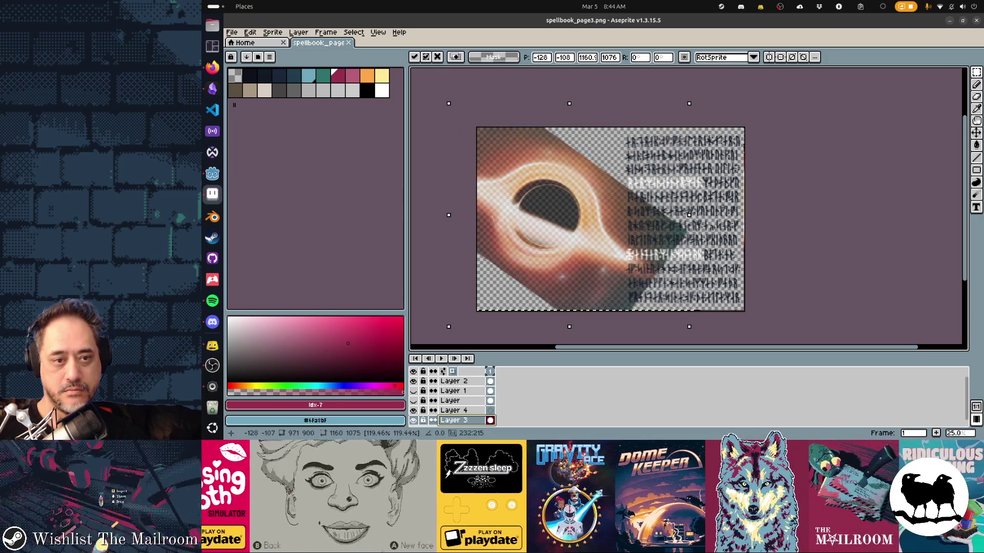
pyautogui.moveTo(450, 104); pyautogui.dragTo(448, 106)
pyautogui.hotkey('ctrl', 's')
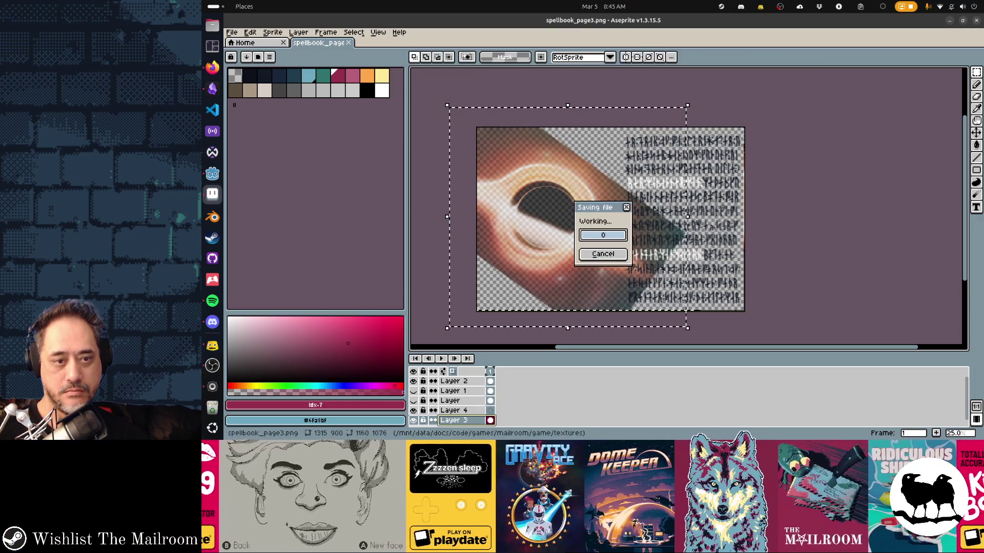
pyautogui.hotkey('alt', 'Tab')
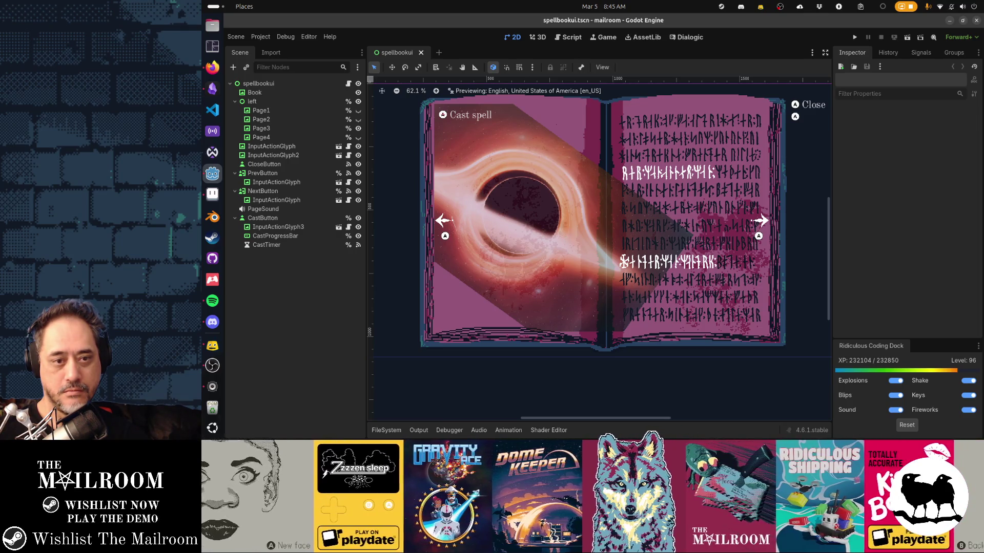
pyautogui.hotkey('alt', 'Tab')
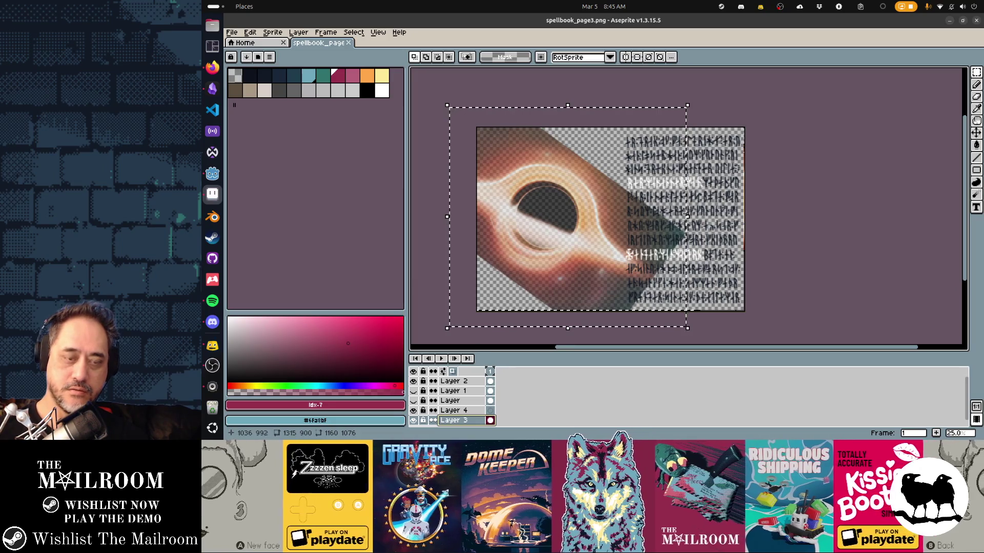
pyautogui.hotkey('ctrl', 'z')
# Nudge the image up-left with arrow keys, apply, save, and preview in Godot
pyautogui.hotkey('ctrl', 't')
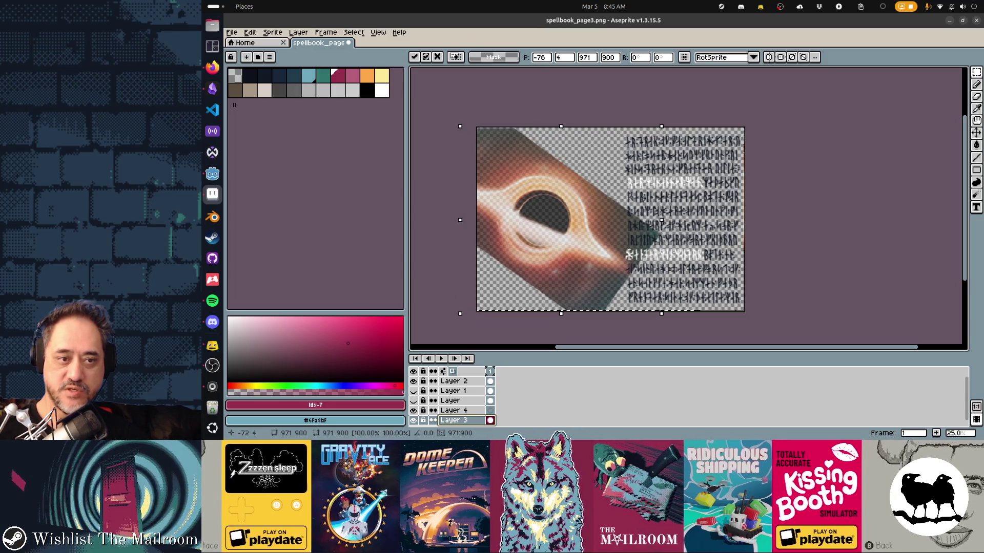
pyautogui.hotkey('shift', 'Left')
pyautogui.hotkey('shift', 'Left')
pyautogui.press('Up')
pyautogui.press('Up')
pyautogui.press('Up')
pyautogui.press('Return')
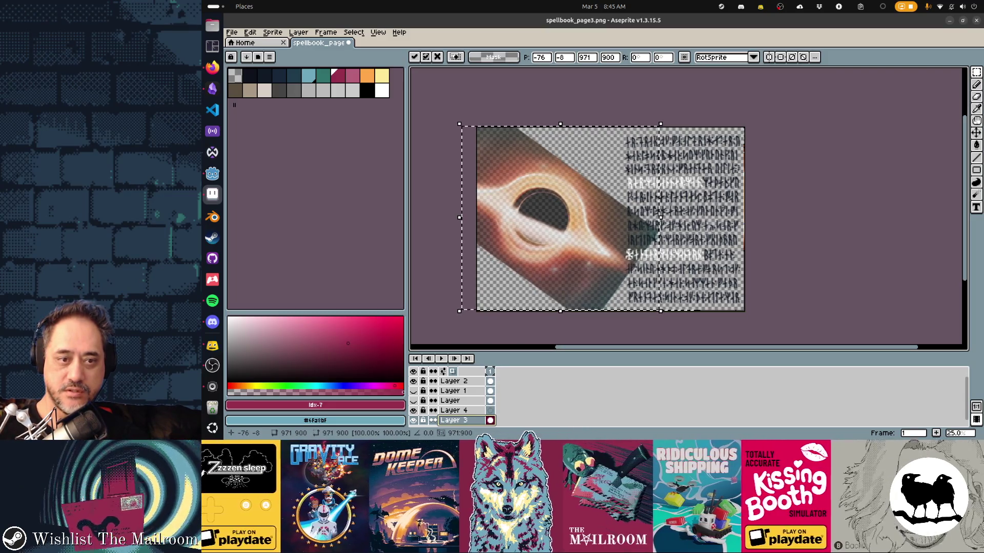
pyautogui.hotkey('ctrl', 's')
pyautogui.hotkey('alt', 'Tab')
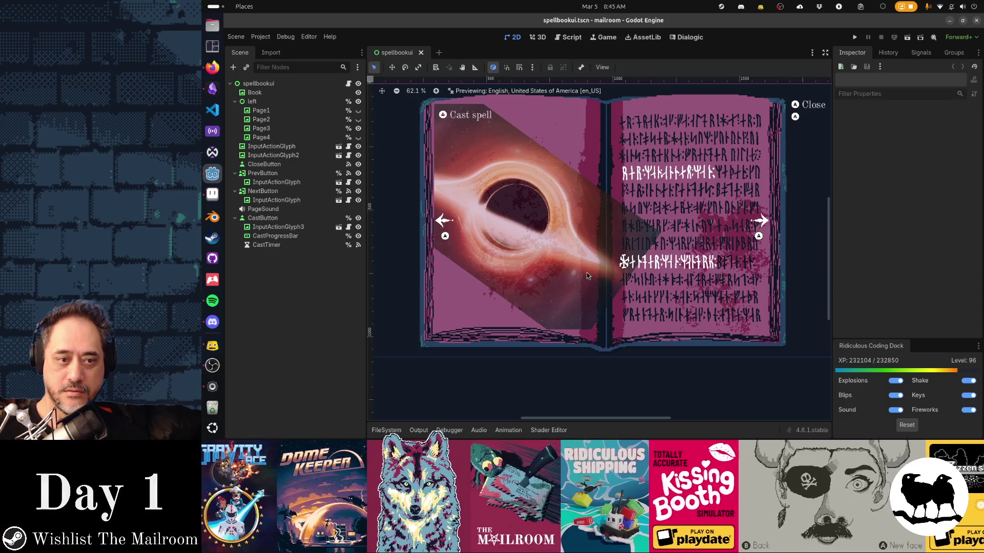
pyautogui.hotkey('alt', 'Tab')
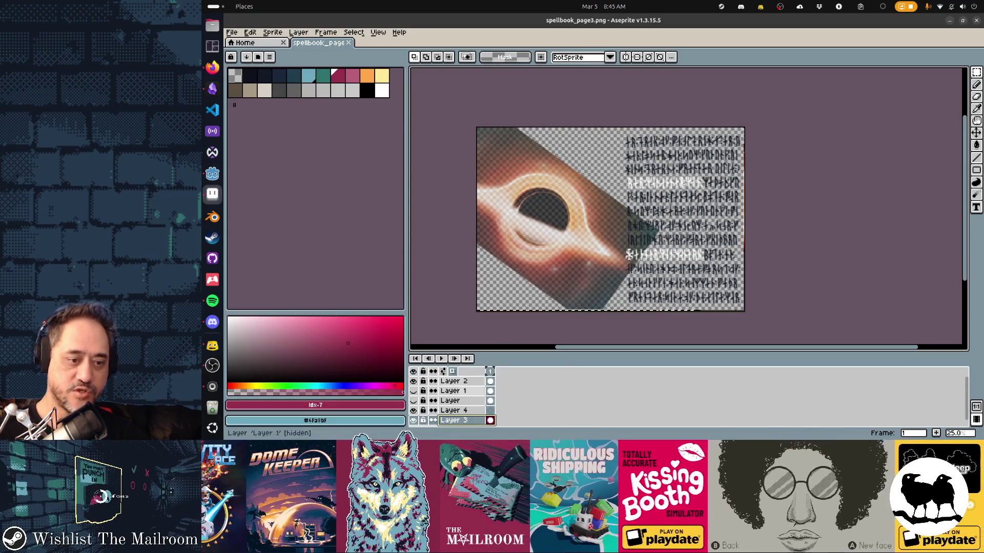
# Draw a dark ellipse over the black hole's centre on Layer 4 and fill it solid
pyautogui.press('b')
pyautogui.press(']')
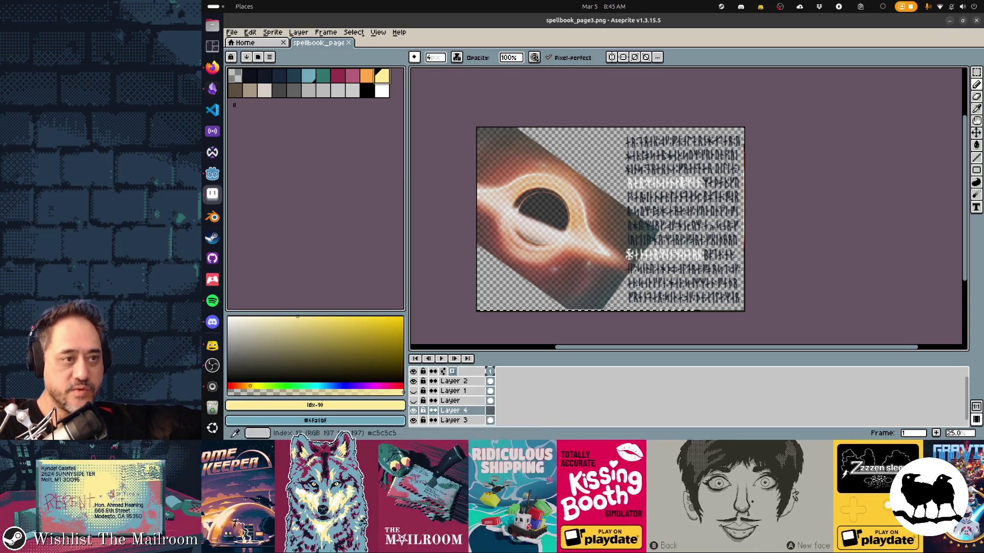
pyautogui.click(247, 74)
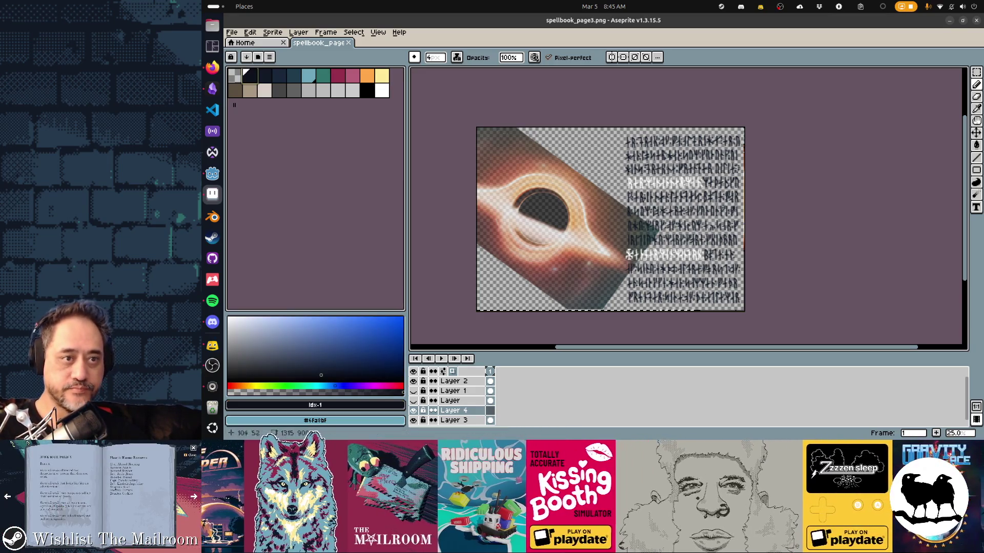
pyautogui.hotkey('shift', 'u')
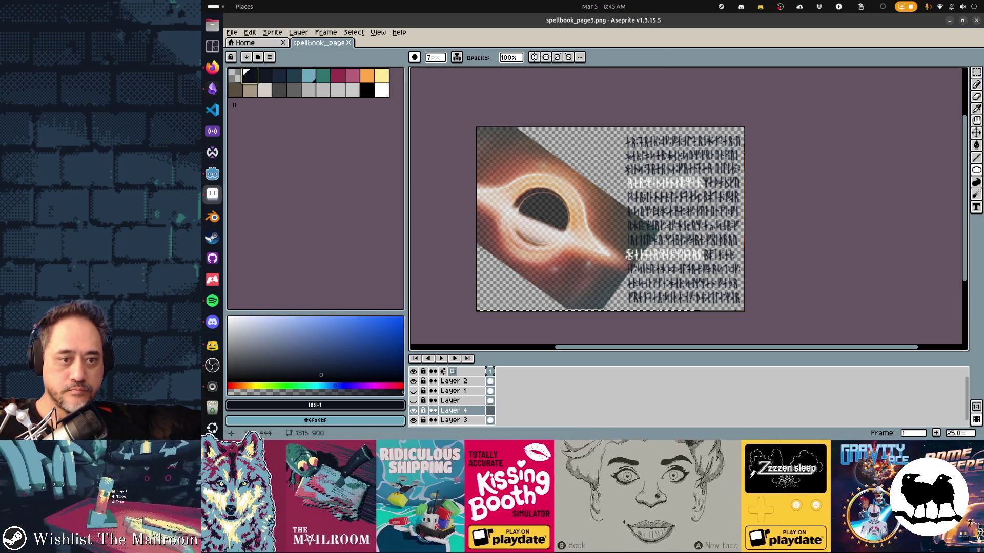
pyautogui.moveTo(517, 190); pyautogui.dragTo(569, 242)
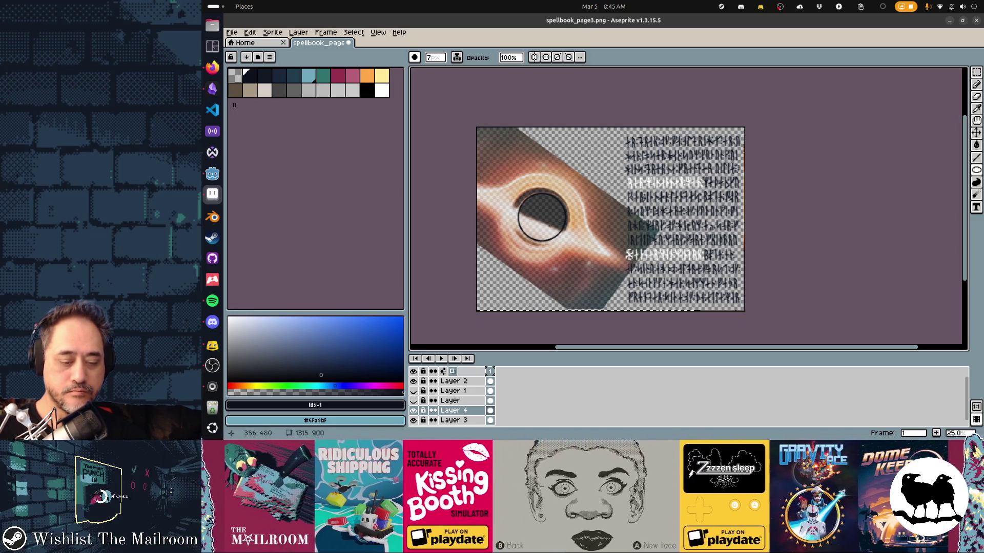
pyautogui.press('g')
pyautogui.click(549, 225)
# Pick the yellow swatch and outline a pale ring around the dark disc
pyautogui.press('v')
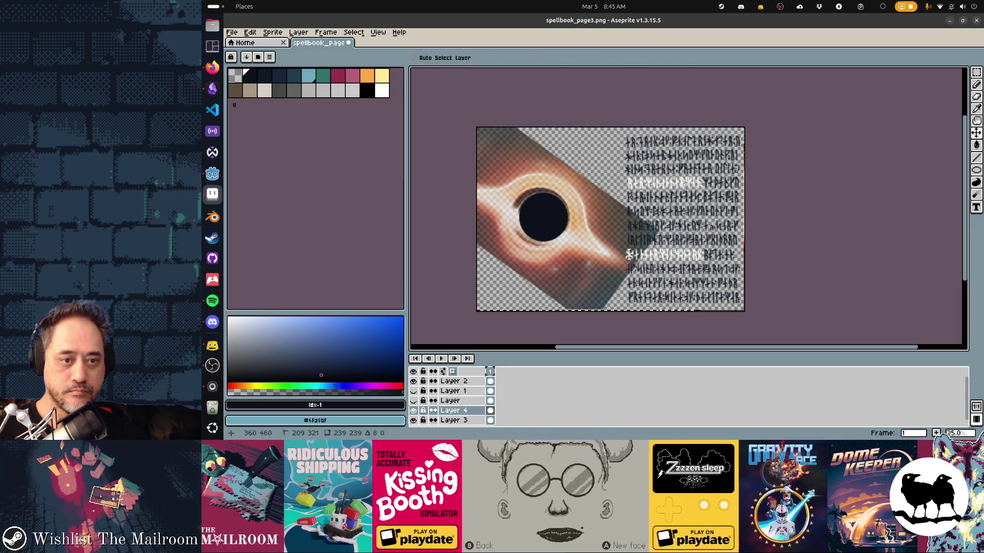
pyautogui.click(381, 75)
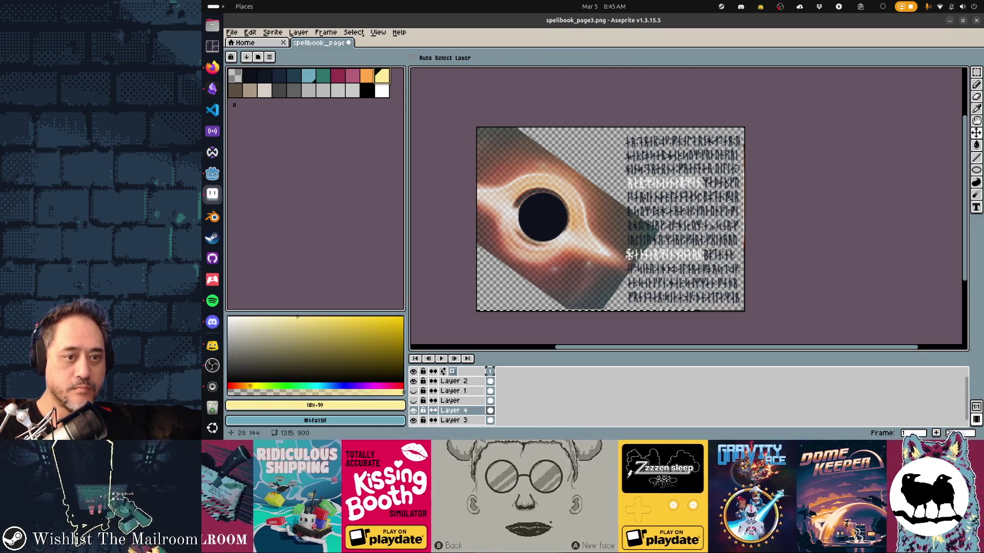
pyautogui.press('b')
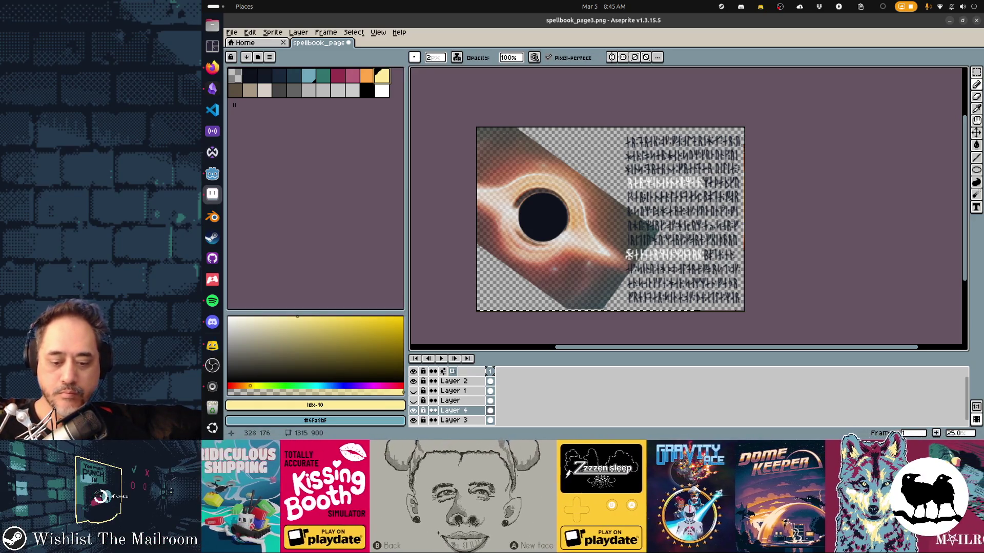
pyautogui.hotkey('shift', 'u')
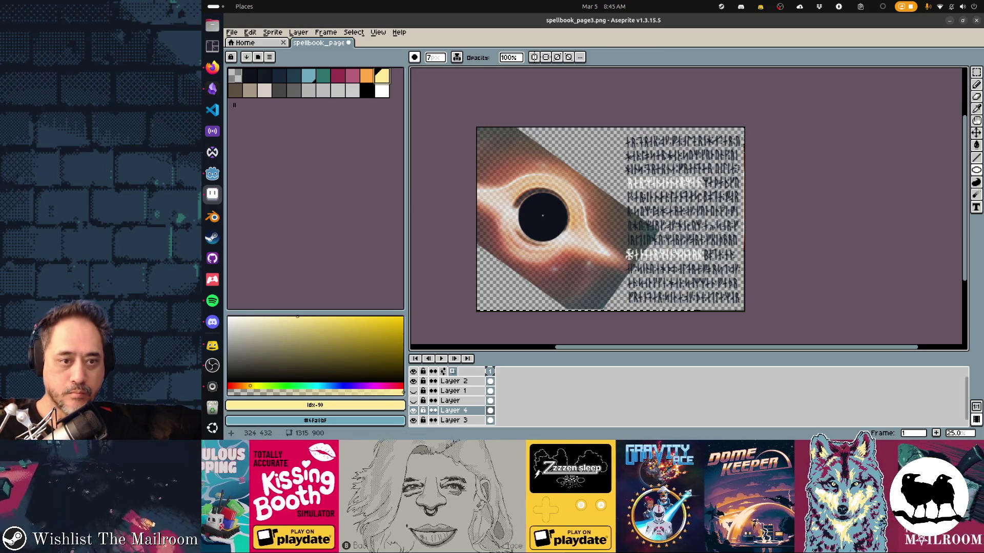
pyautogui.moveTo(541, 218); pyautogui.dragTo(564, 240)
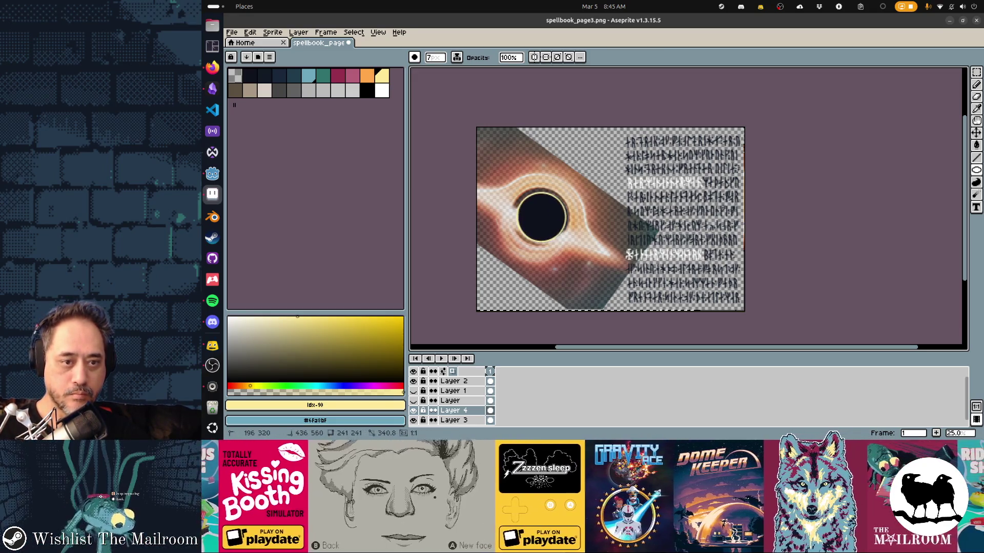
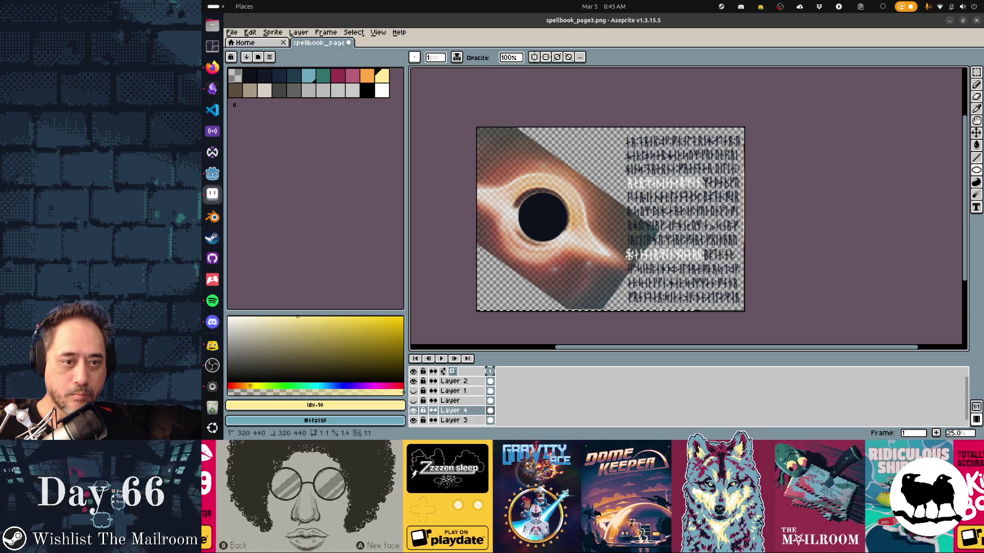
# Increase the brush size to 2 px
pyautogui.press('+')
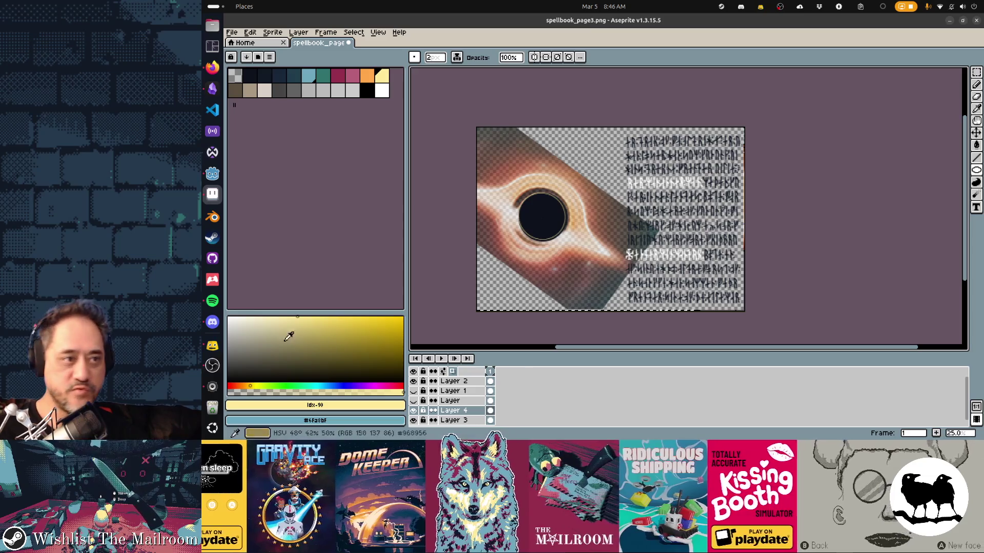
# Search Google for 'aseprite move circle while drawing it', then return to Aseprite
pyautogui.click(212, 67)
pyautogui.hotkey('ctrl', 't')
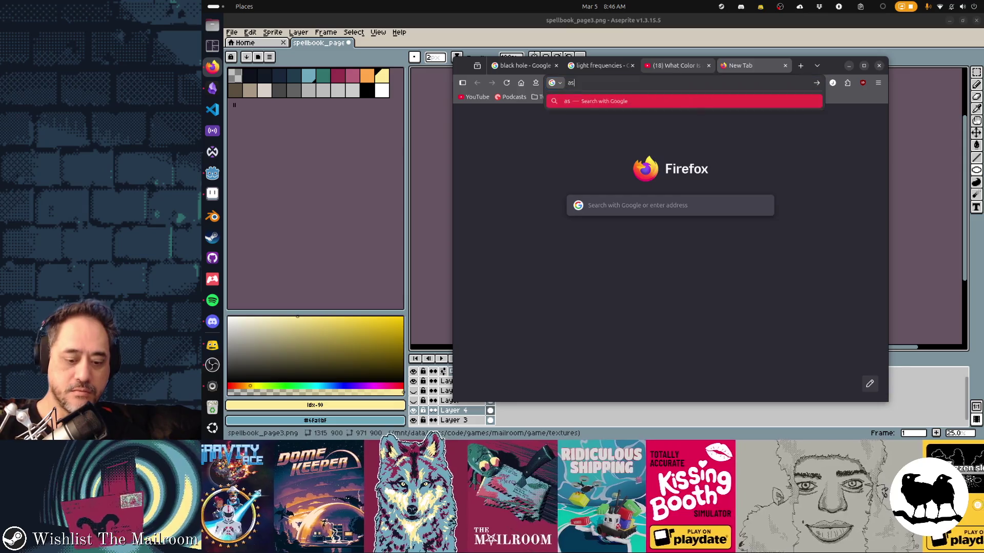
pyautogui.write('aseprite move ')
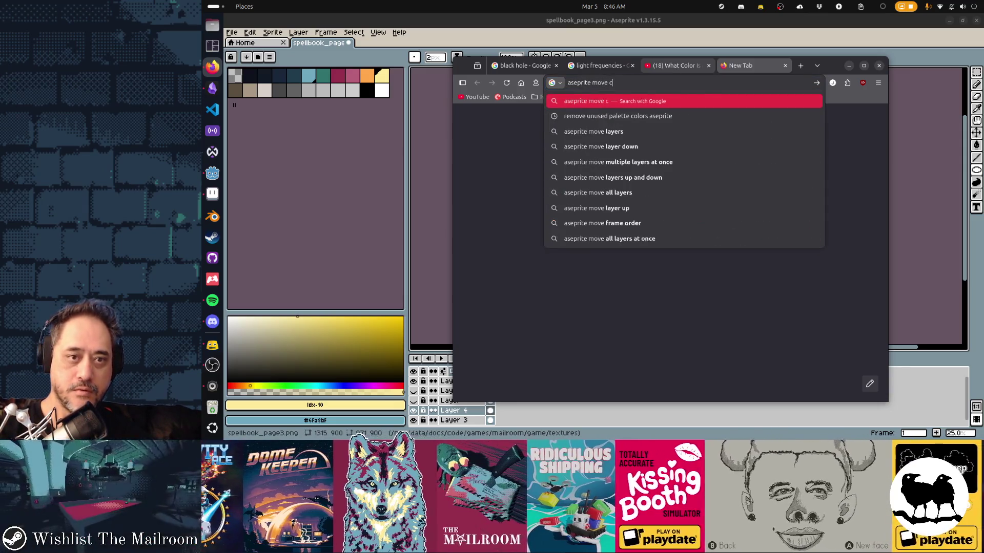
pyautogui.write('circle while d')
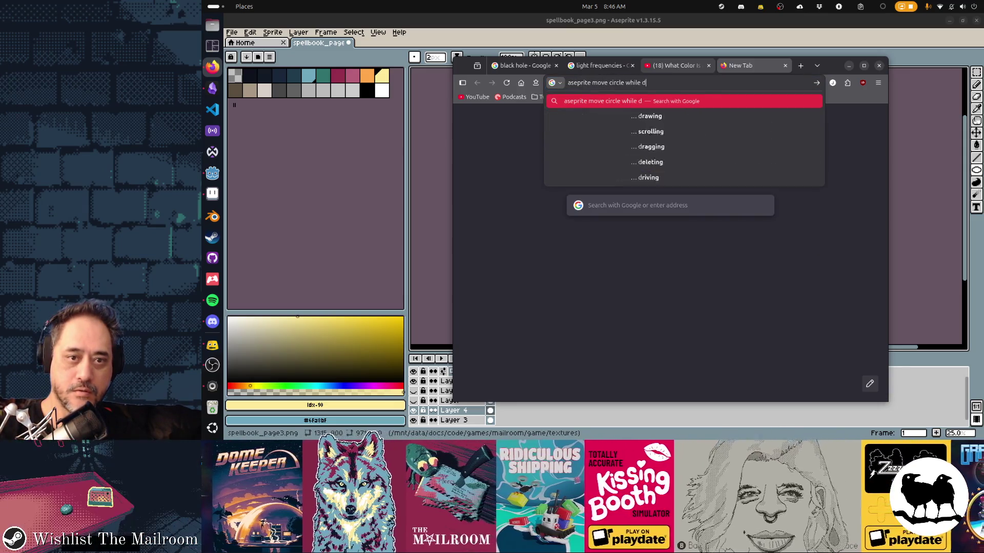
pyautogui.write('rawing it')
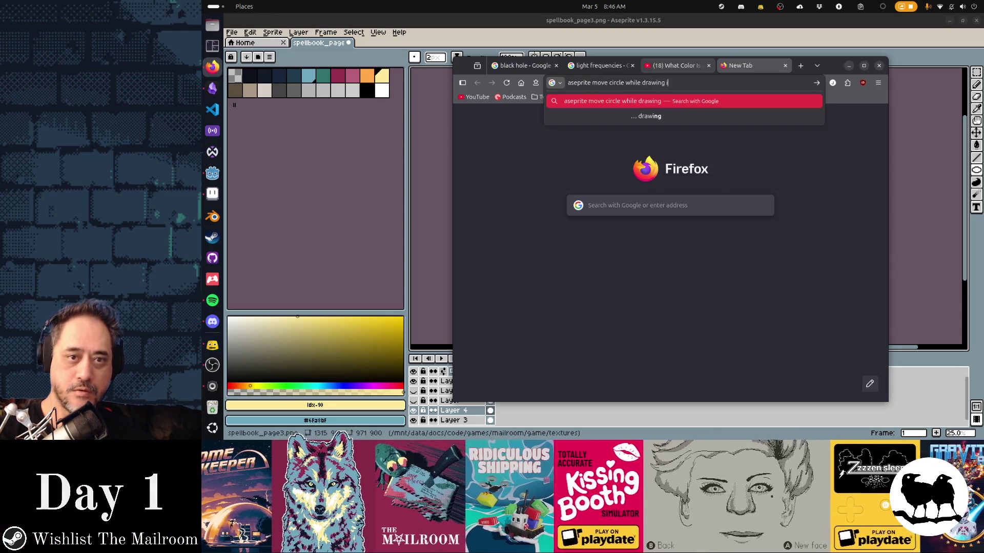
pyautogui.press('Return')
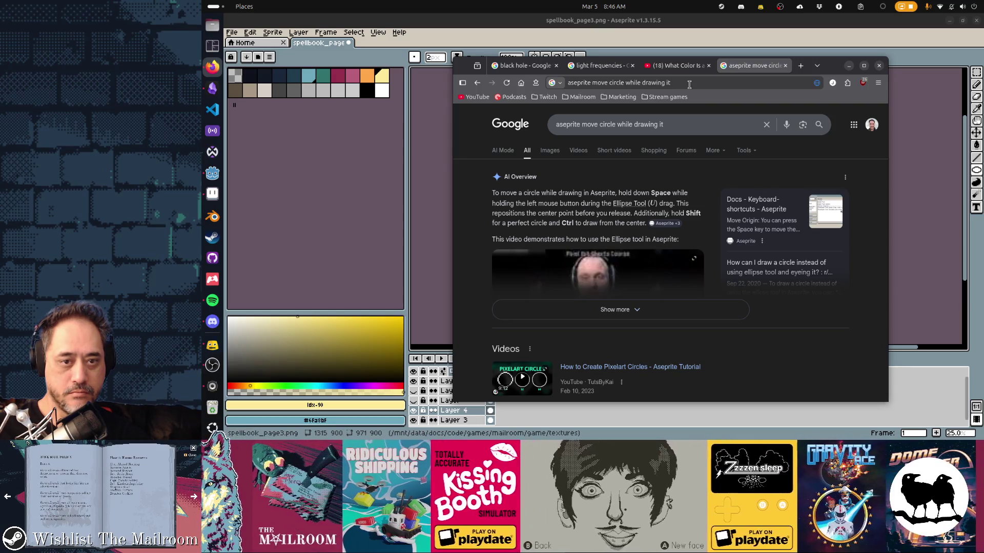
pyautogui.hotkey('alt', 'Tab')
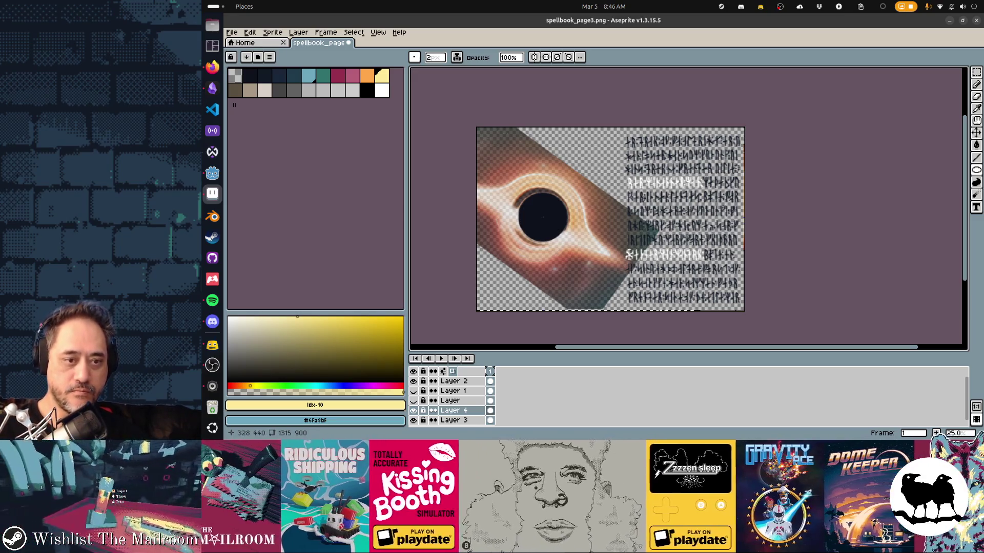
# Draw a thin yellow ring centred on the black hole's dark centre and add Layer 5
pyautogui.moveTo(524, 198); pyautogui.dragTo(569, 243)
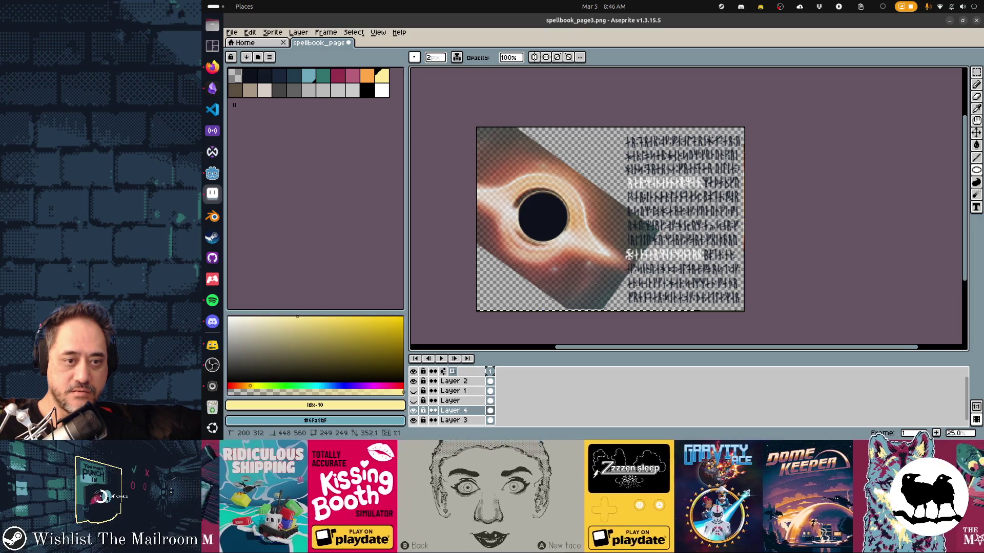
pyautogui.moveTo(569, 243); pyautogui.dragTo(577, 246)
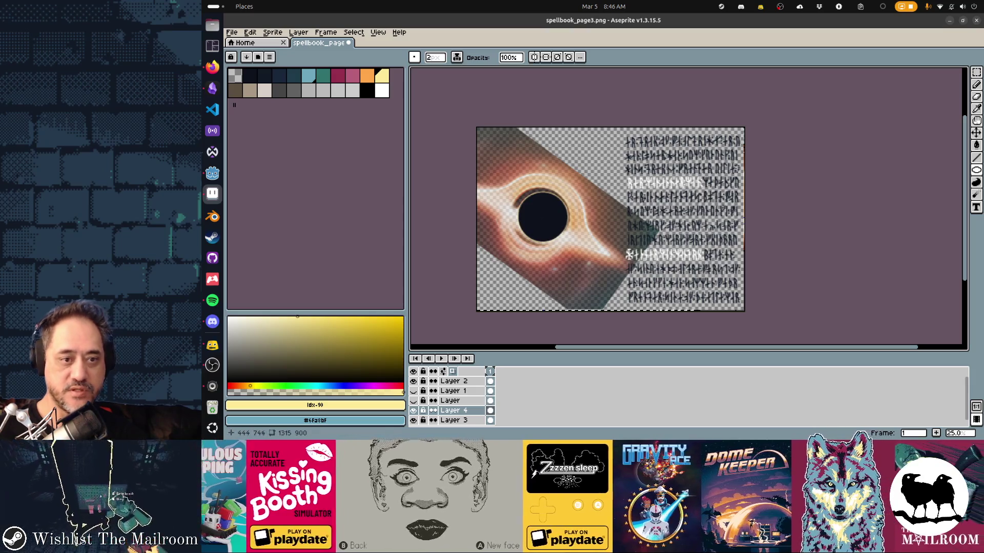
pyautogui.scroll(5, 535, 225)
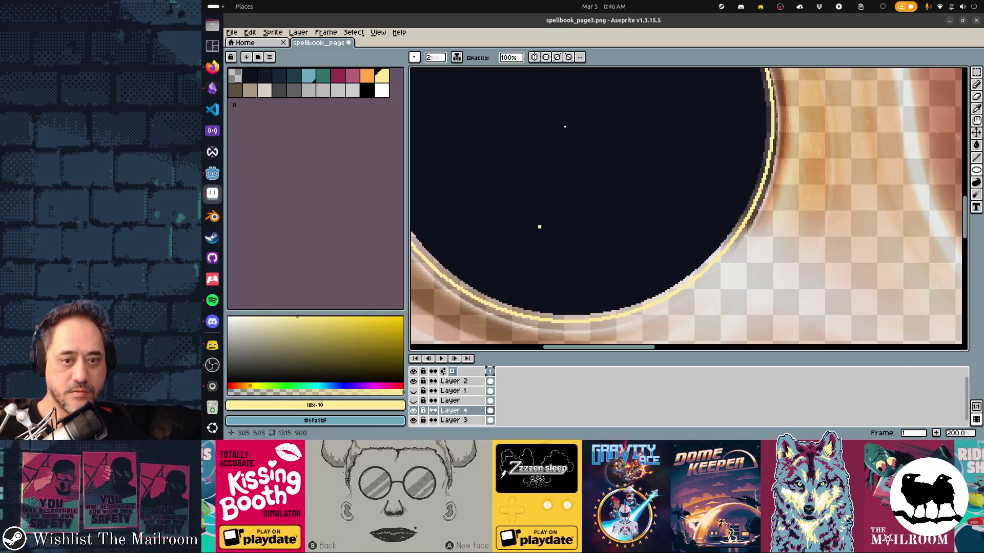
pyautogui.scroll(-3, 603, 251)
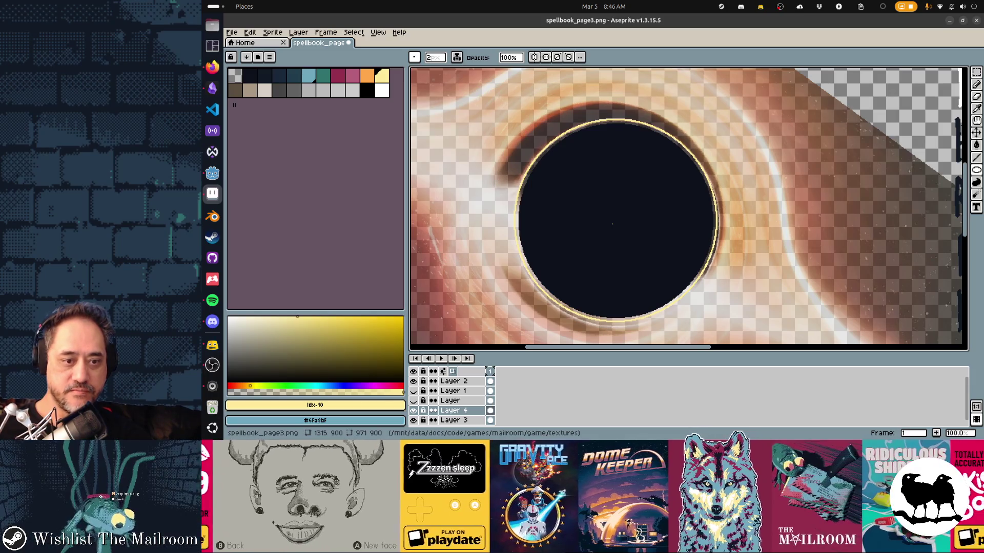
pyautogui.hotkey('shift', 'n')
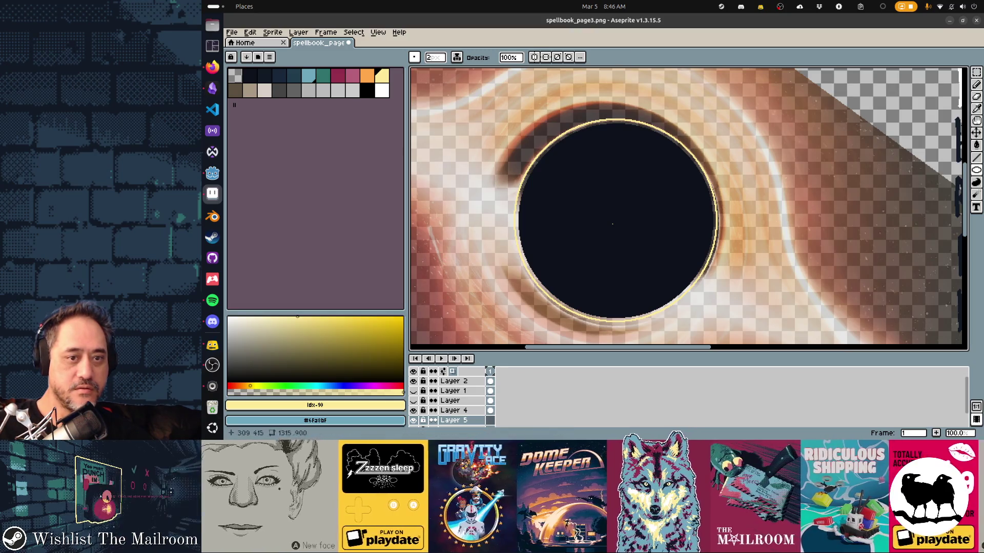
# Pick dark navy with a round brush around 20 px and check the ink modes
pyautogui.press('b')
pyautogui.keyDown('alt'); pyautogui.click(611, 224); pyautogui.keyUp('alt')
pyautogui.press('e')
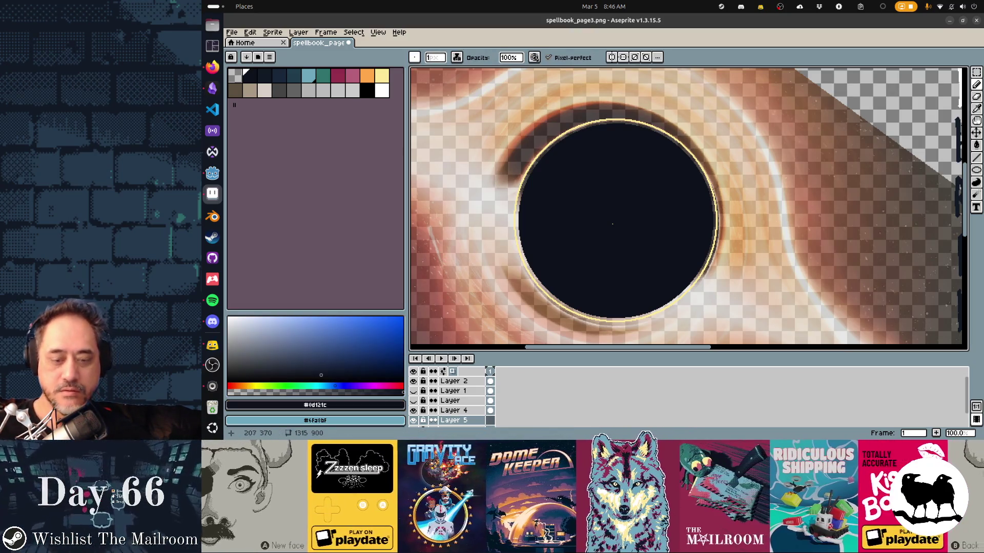
pyautogui.press('-')
pyautogui.press('-')
pyautogui.press('-')
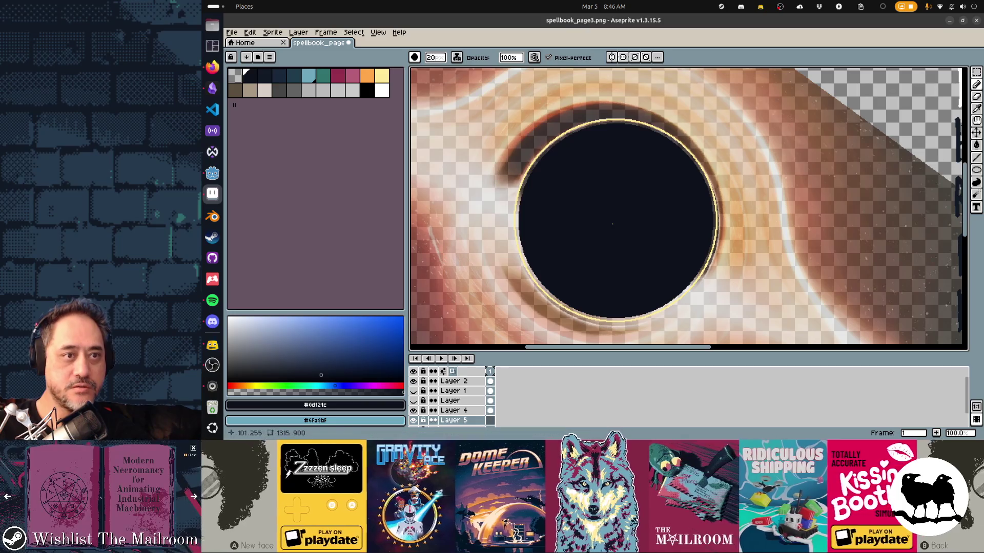
pyautogui.click(457, 57)
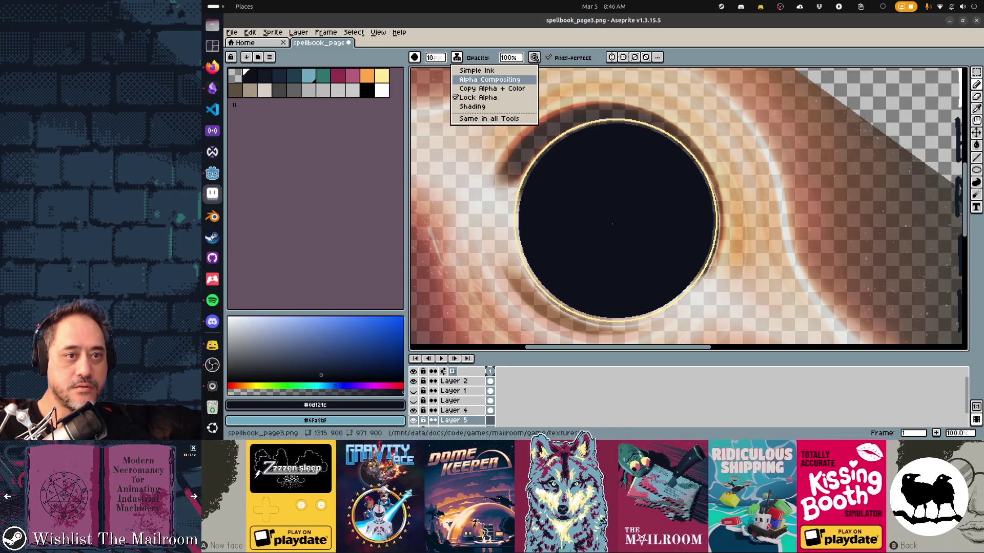
pyautogui.click(489, 79)
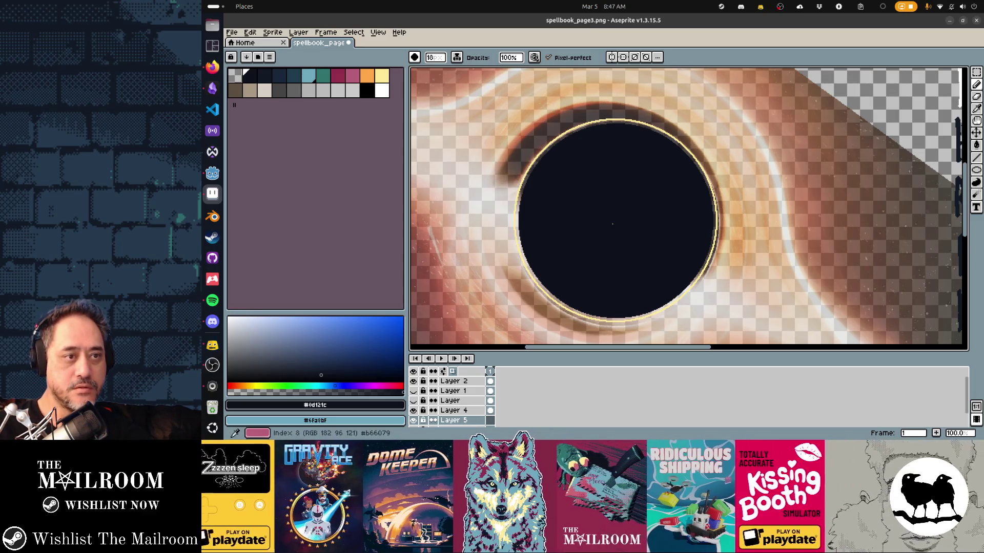
# Pick pink, undo a trial stroke, and ready the Ellipse tool at 2 px width
pyautogui.click(352, 75)
pyautogui.moveTo(501, 171); pyautogui.dragTo(503, 163)
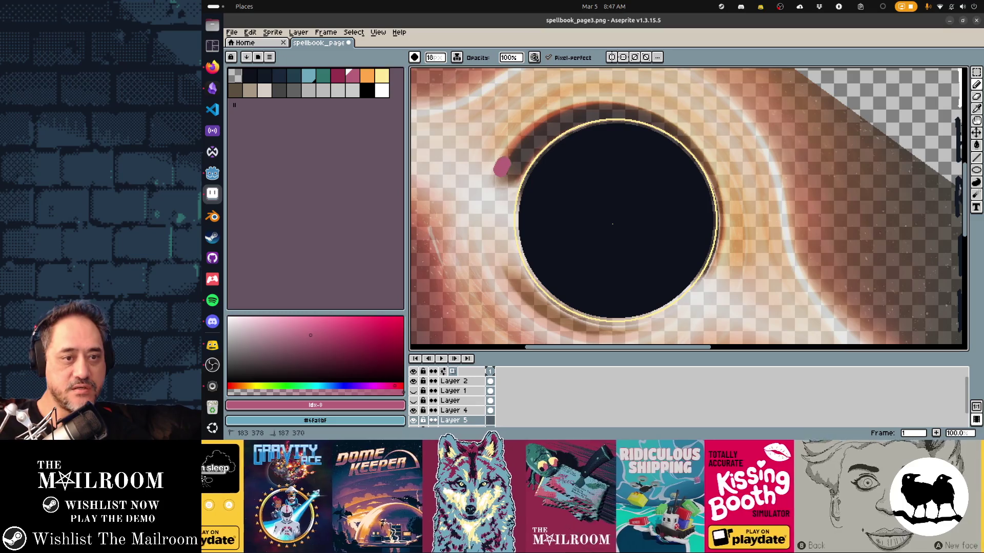
pyautogui.hotkey('ctrl', 'z')
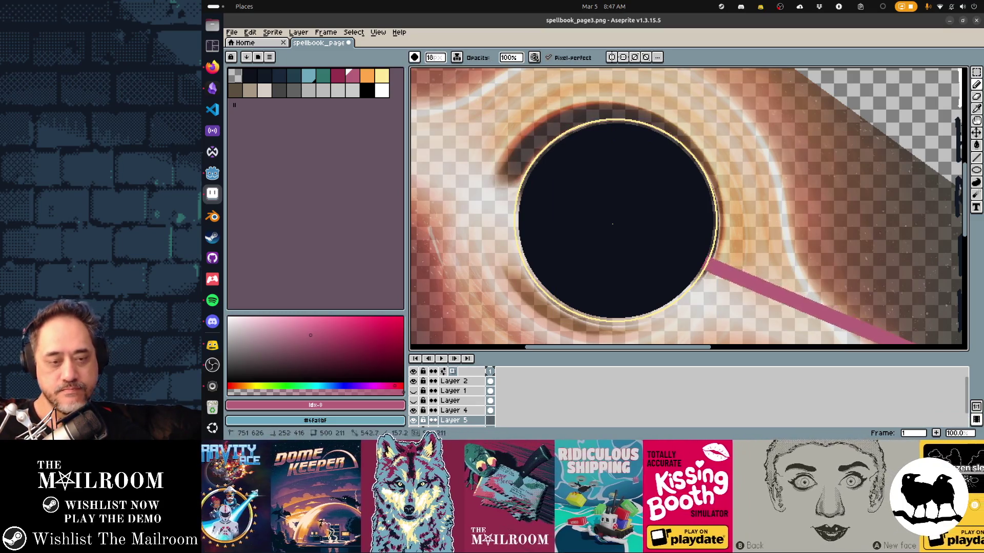
pyautogui.hotkey('shift', 'u')
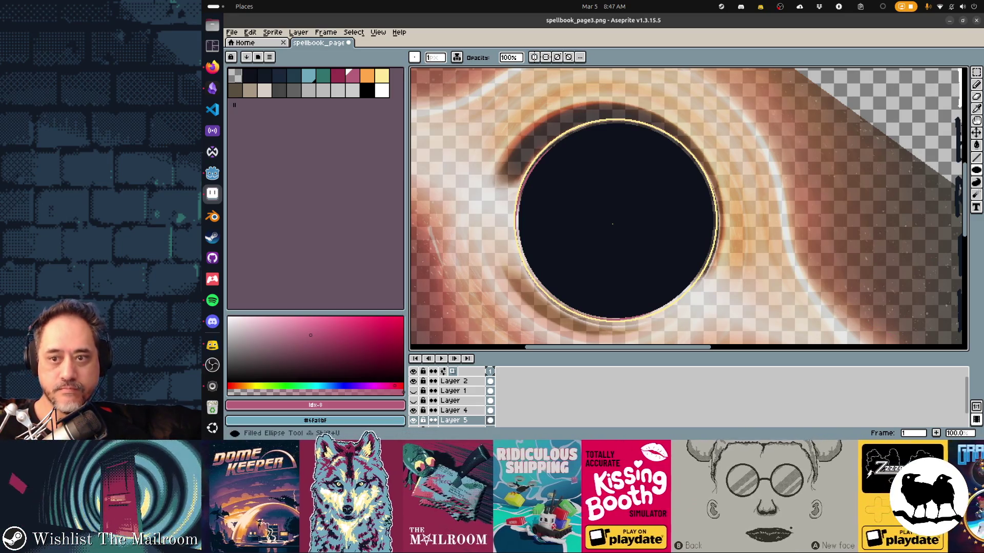
pyautogui.press('+')
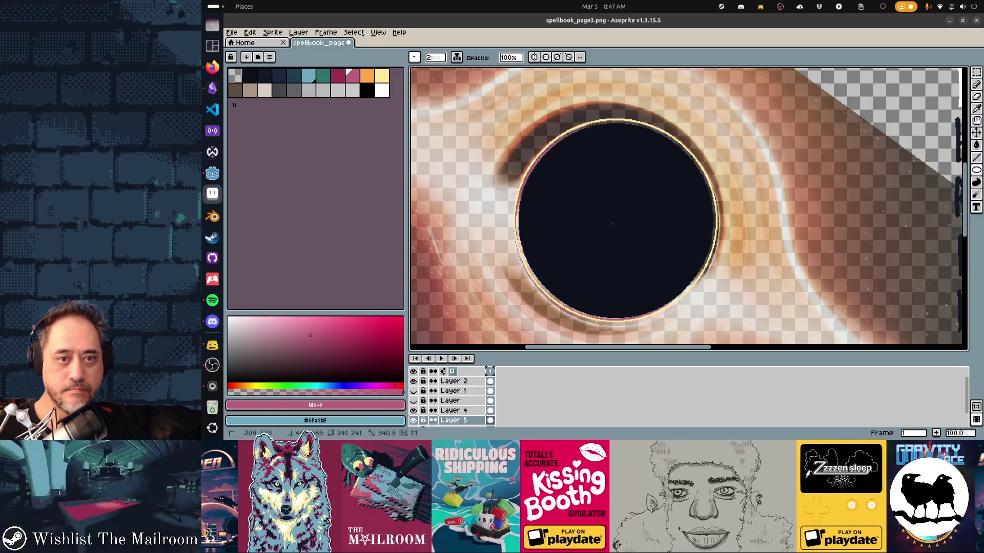
# Draw a wide pink ring around the black hole's dark centre after one cancelled attempt
pyautogui.moveTo(519, 314); pyautogui.dragTo(501, 332)
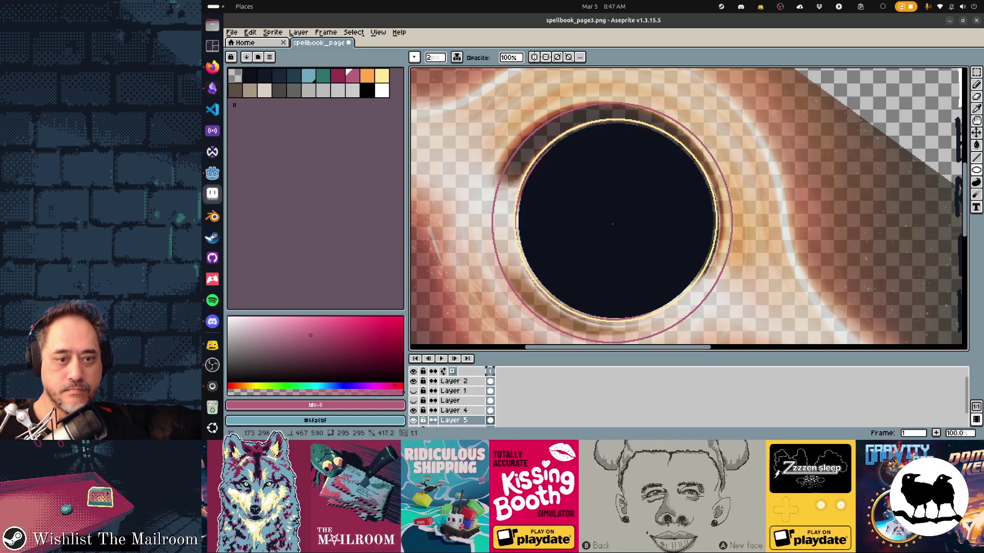
pyautogui.press('Escape')
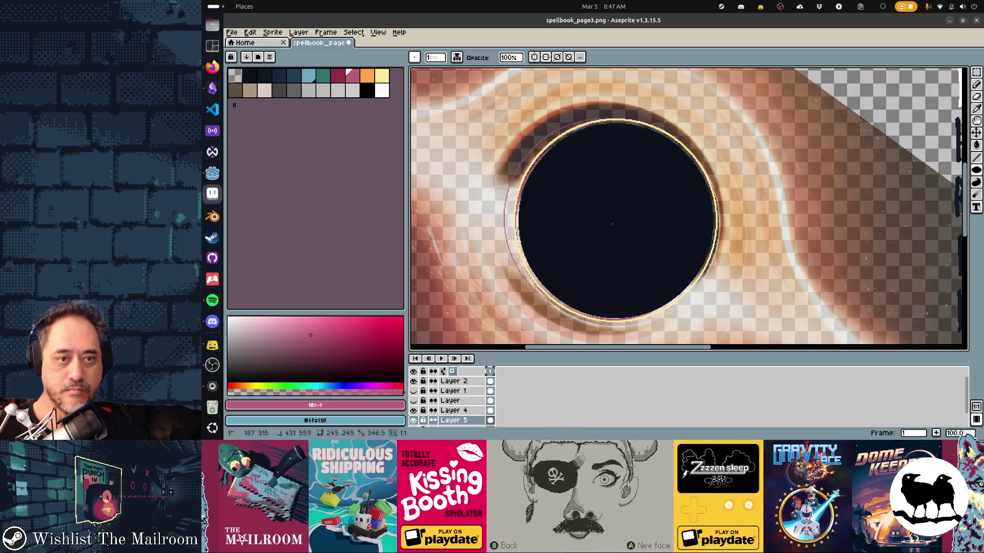
pyautogui.moveTo(724, 329)
pyautogui.mouseDown()
pyautogui.moveTo(744, 355)
pyautogui.moveTo(744, 347)
pyautogui.mouseUp()
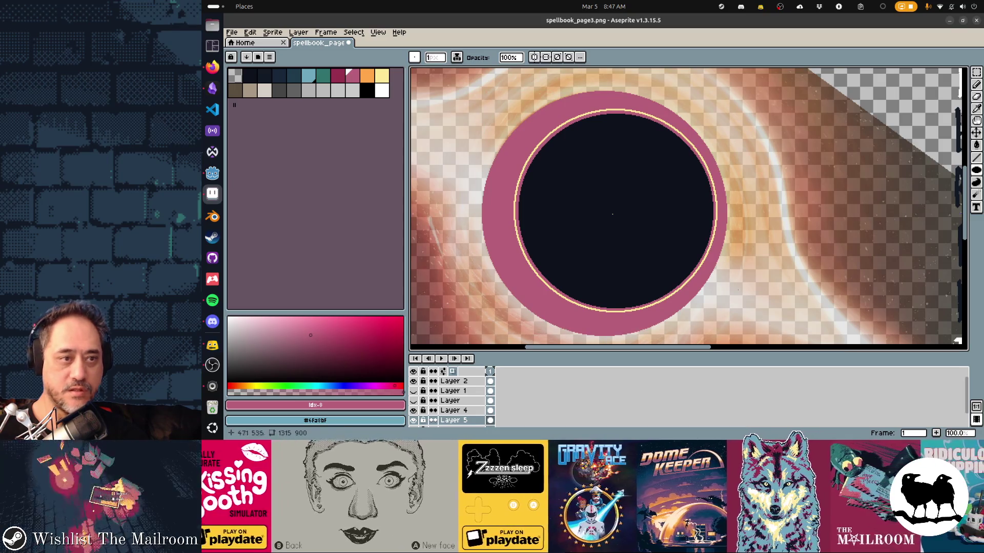
# Add a dark navy outline around the pink ring and enlarge it slightly
pyautogui.click(250, 75)
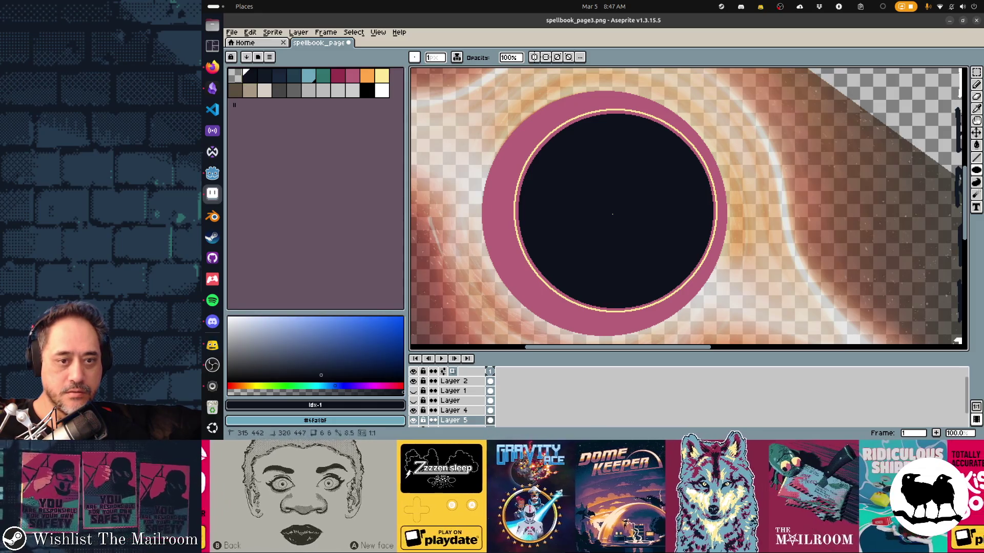
pyautogui.moveTo(510, 119); pyautogui.dragTo(486, 93)
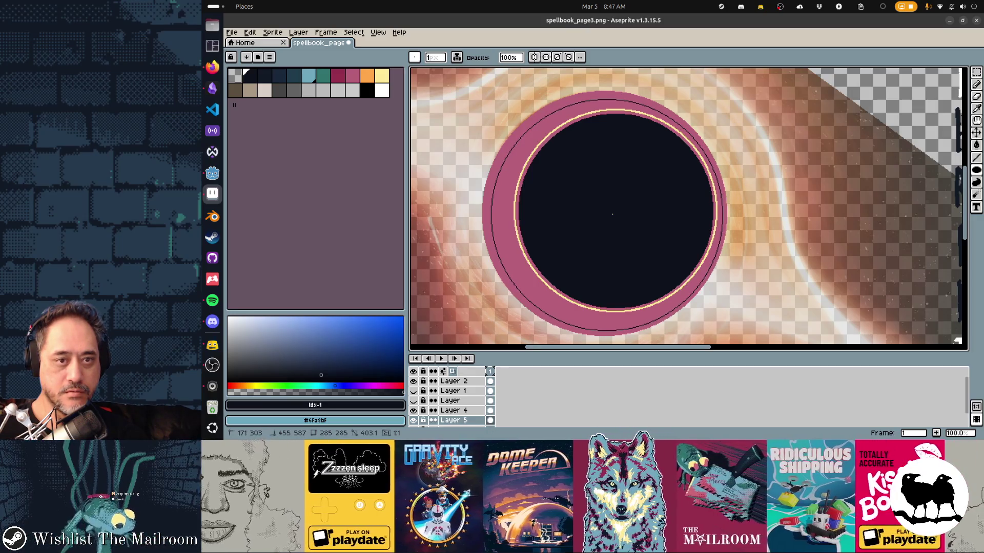
pyautogui.moveTo(483, 92); pyautogui.dragTo(490, 98)
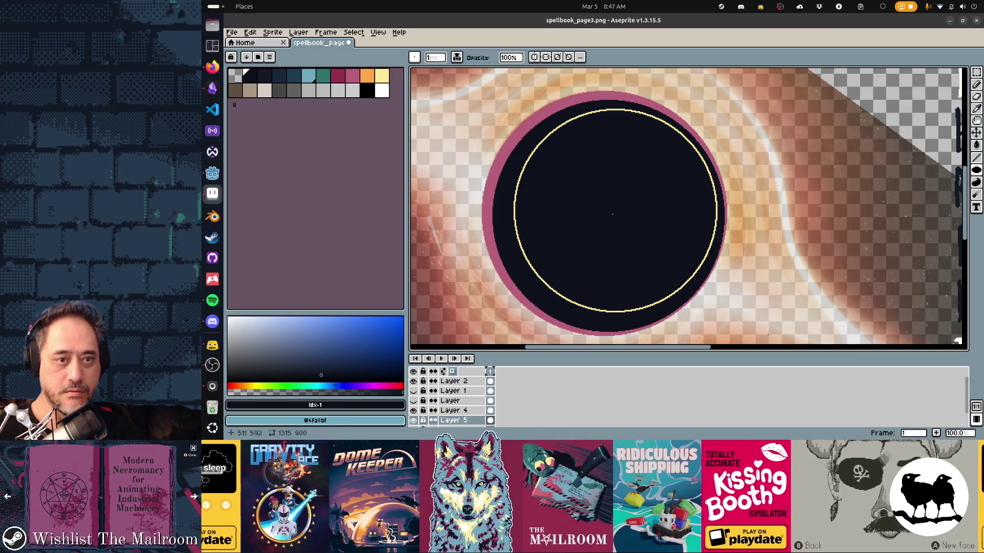
# Move the black-hole photo (Layer 3) above Layer 4 and make Layer 4 active
pyautogui.click(413, 410)
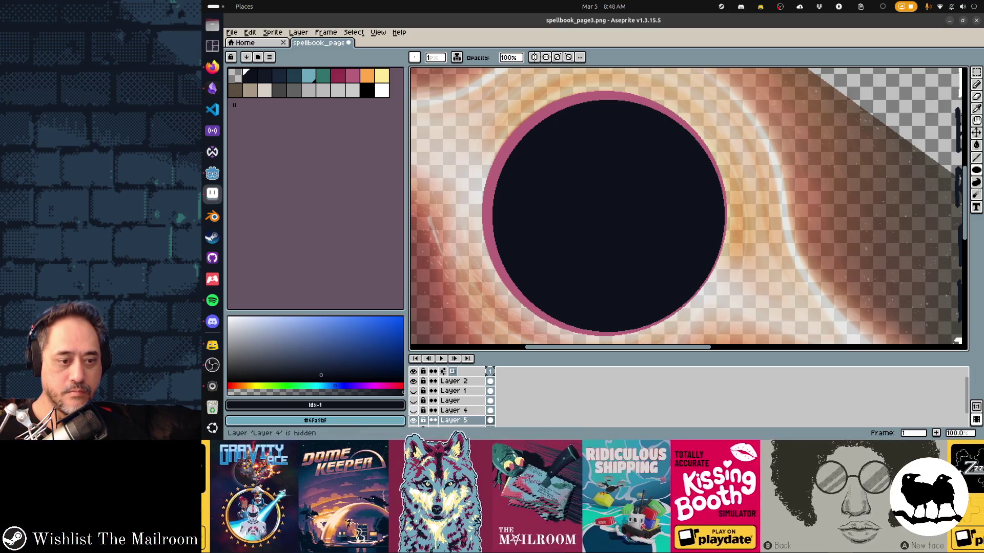
pyautogui.click(412, 421)
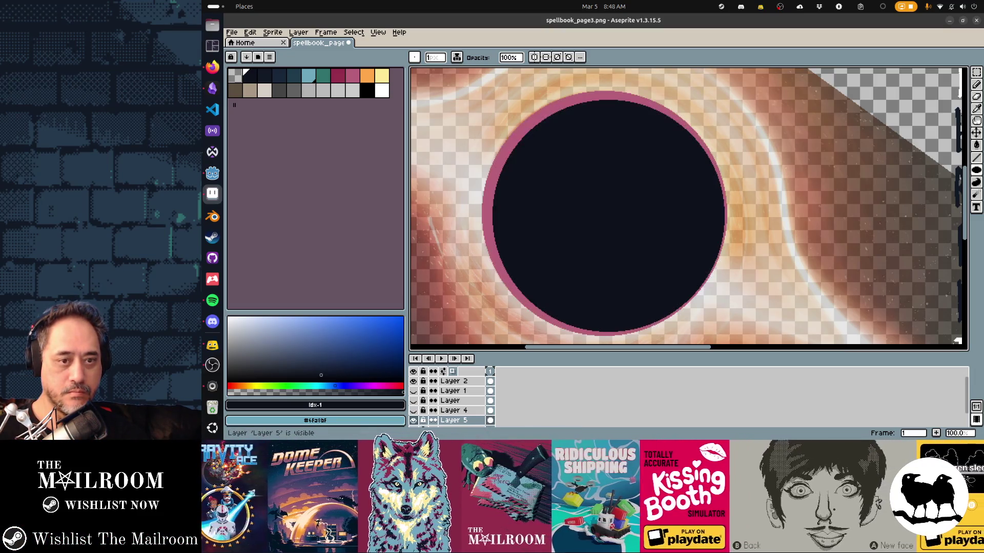
pyautogui.click(413, 411)
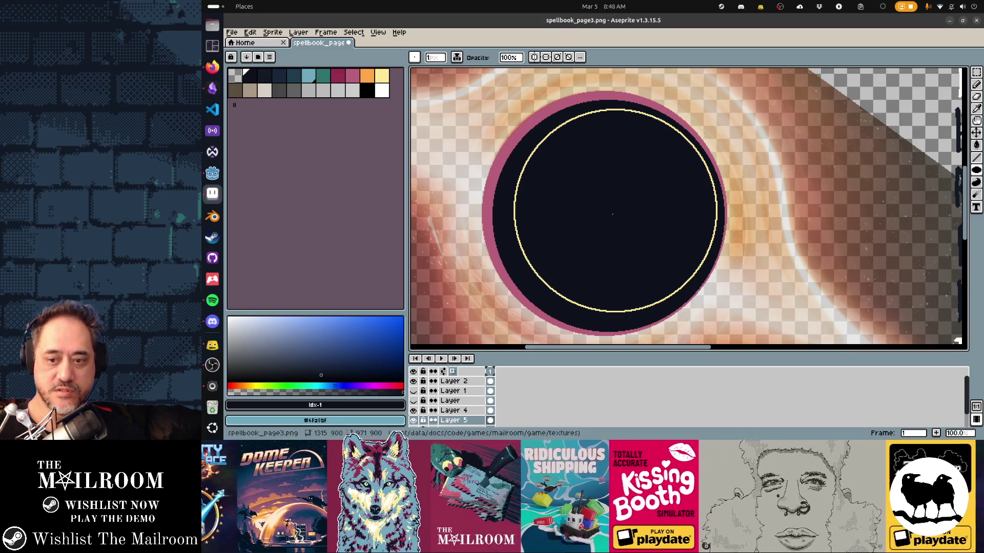
pyautogui.scroll(-2, 453, 396)
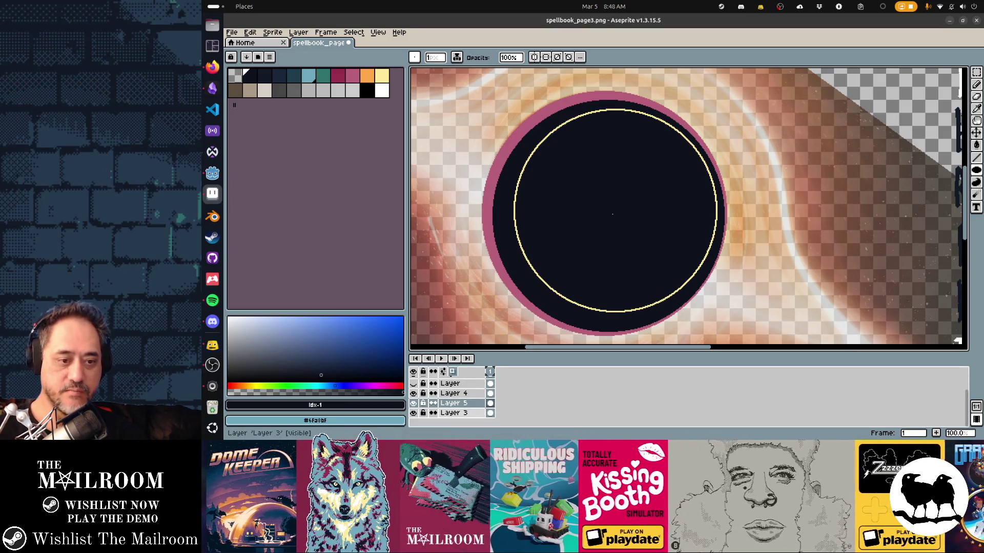
pyautogui.click(453, 413)
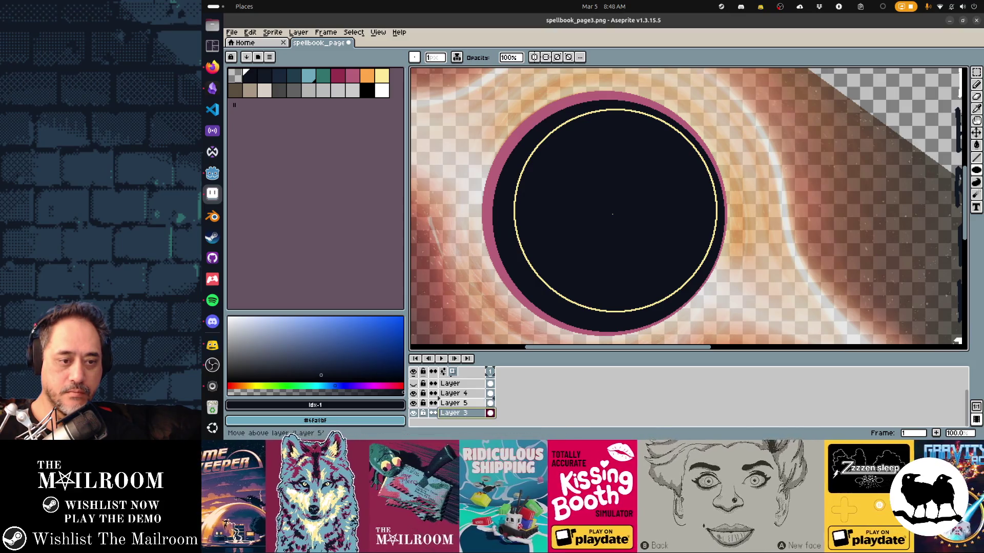
pyautogui.moveTo(453, 403); pyautogui.dragTo(454, 389)
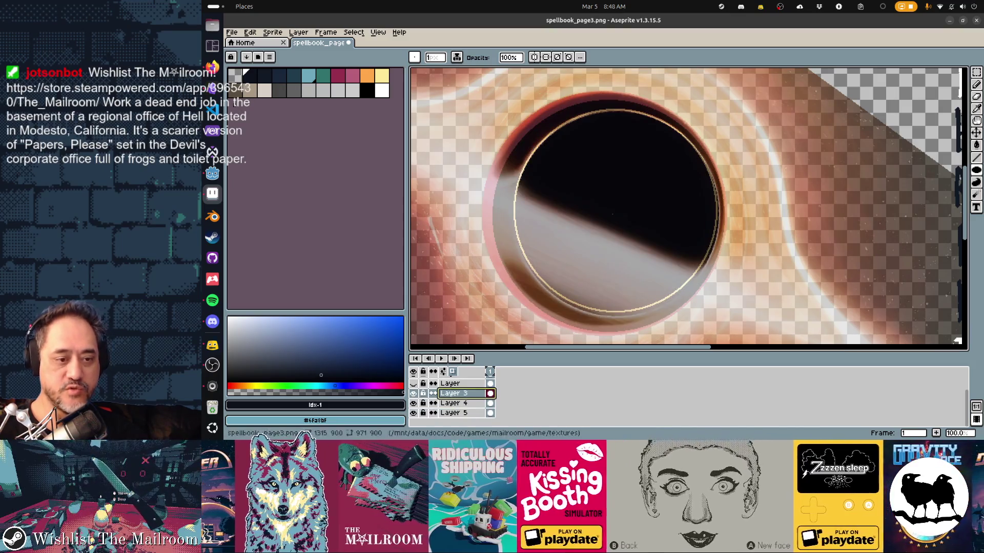
pyautogui.click(453, 413)
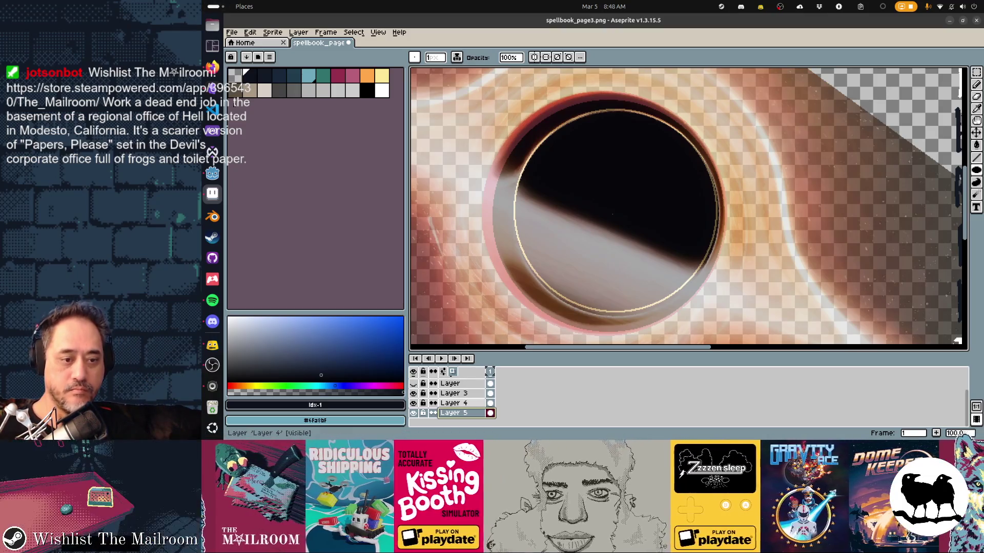
pyautogui.hotkey('alt', 'Up')
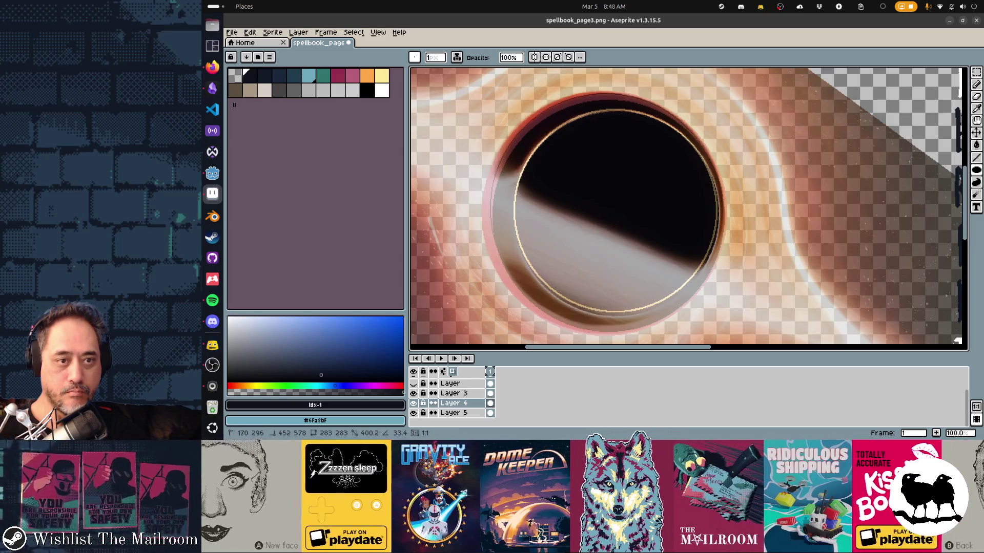
# Darken the rim's upper-left edge and check the disc with the photo briefly hidden
pyautogui.moveTo(514, 108); pyautogui.dragTo(515, 108)
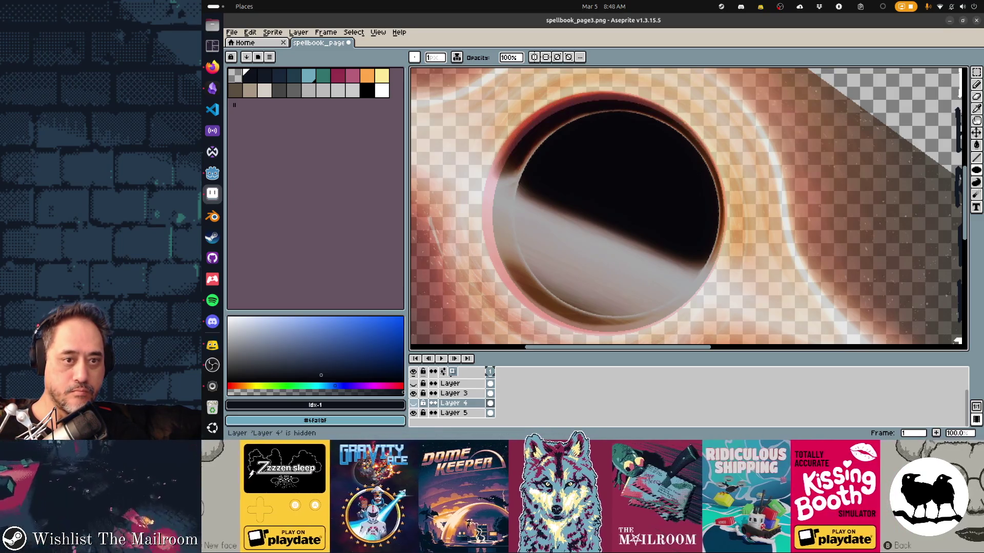
pyautogui.click(413, 393)
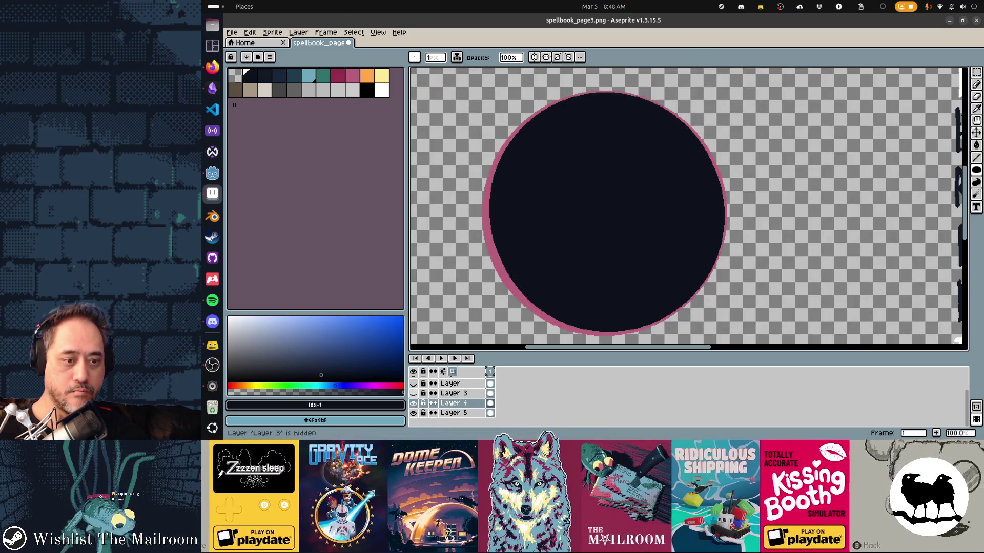
pyautogui.click(413, 393)
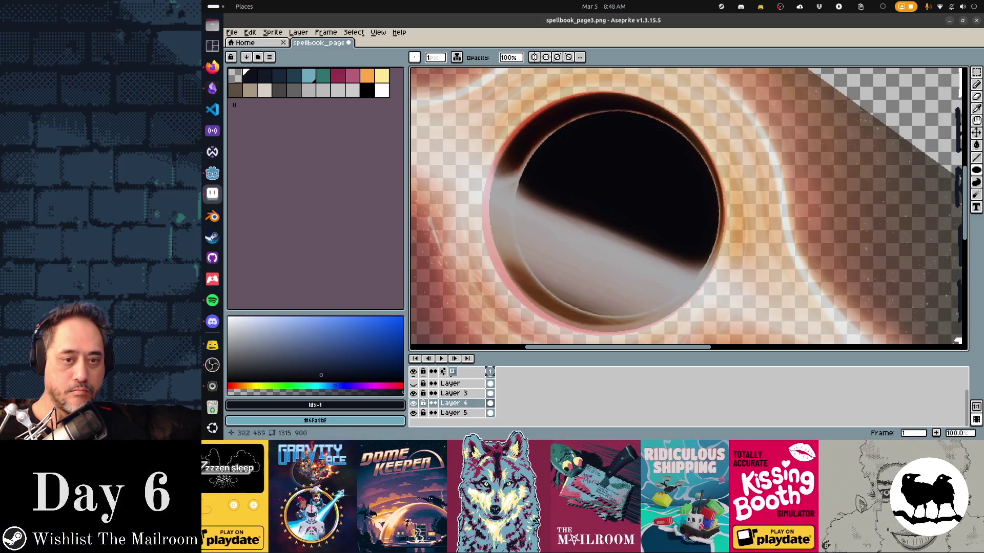
pyautogui.scroll(-1, 689, 209)
pyautogui.scroll(-1, 688, 210)
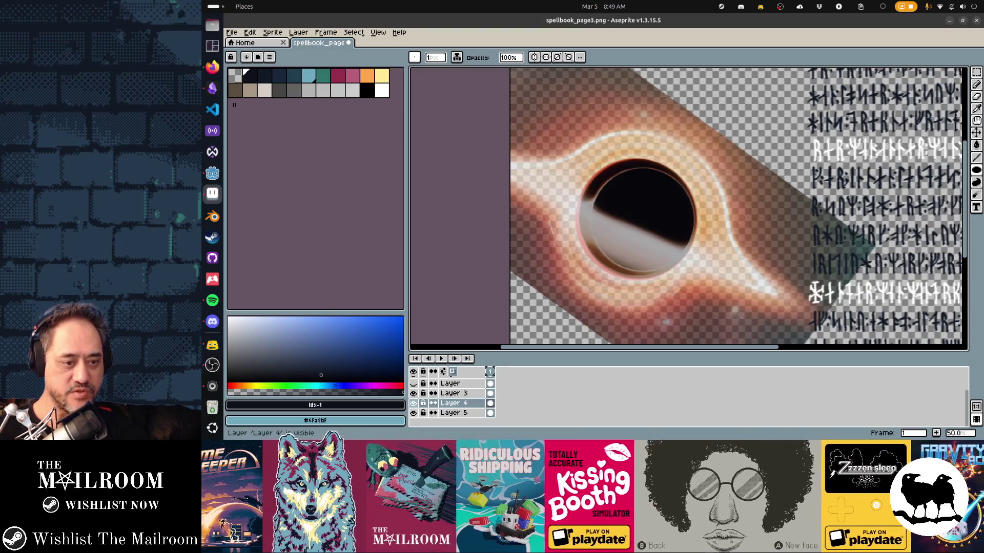
# In Layer 3's properties make the photo fully opaque and compare Screen against Color Dodge, keeping Screen
pyautogui.click(413, 393)
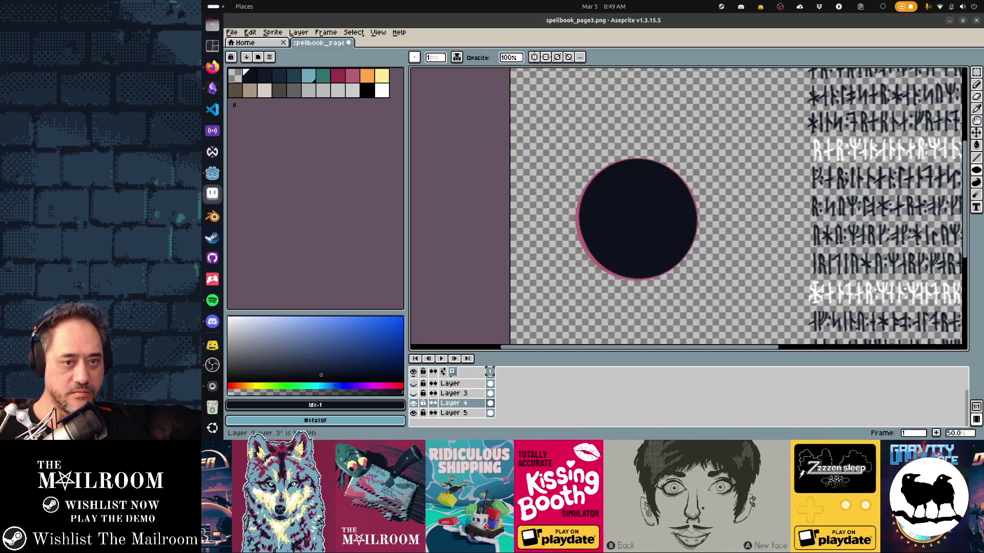
pyautogui.click(413, 403)
pyautogui.click(413, 412)
pyautogui.click(454, 393)
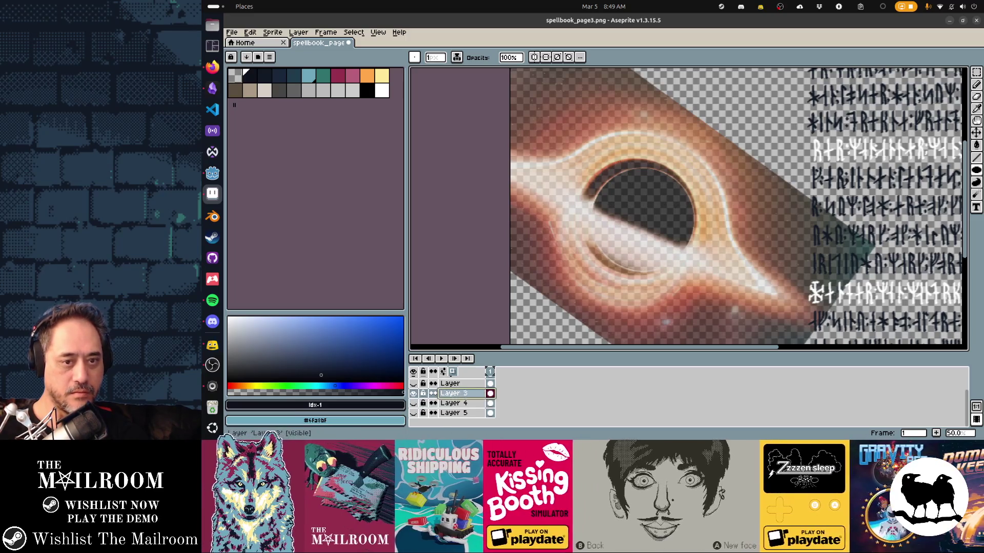
pyautogui.doubleClick(454, 393)
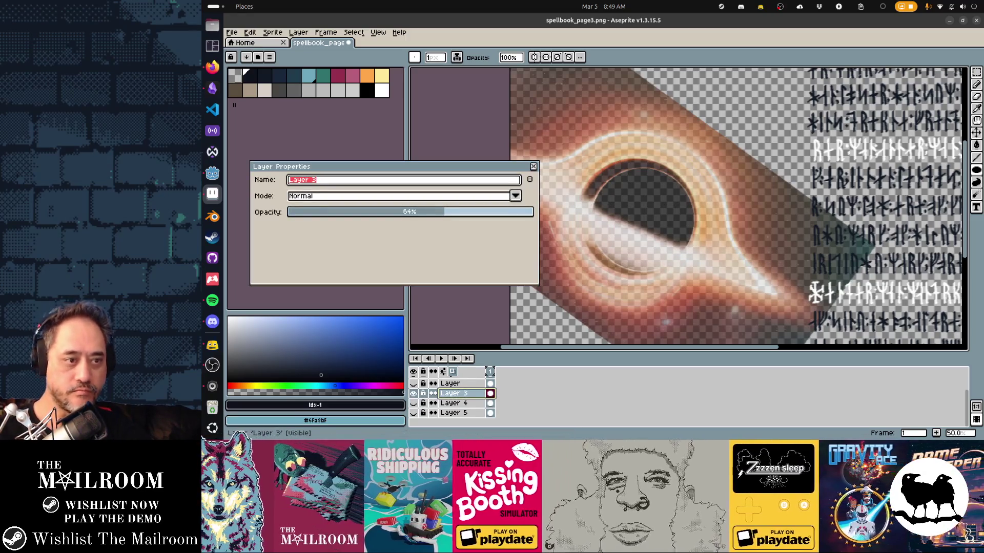
pyautogui.click(454, 213)
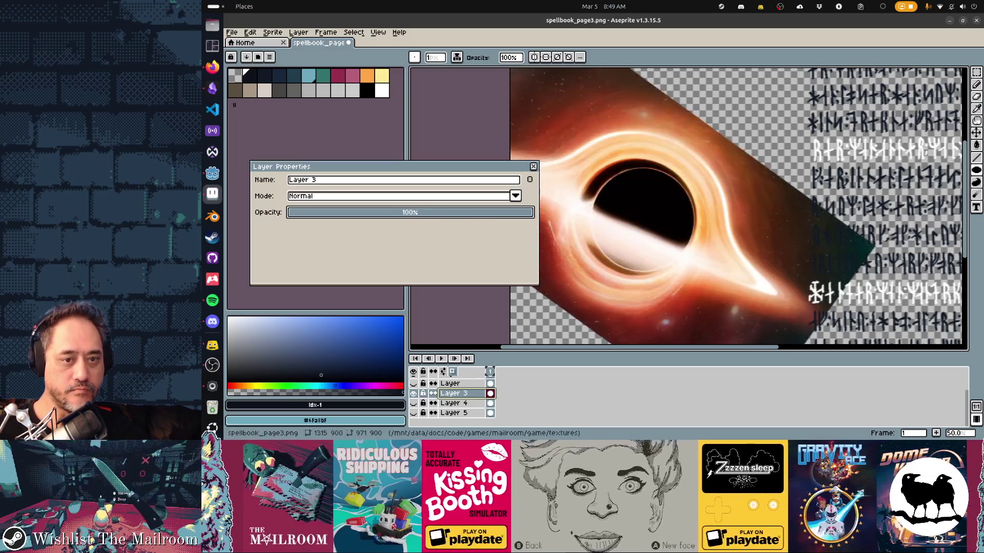
pyautogui.click(515, 196)
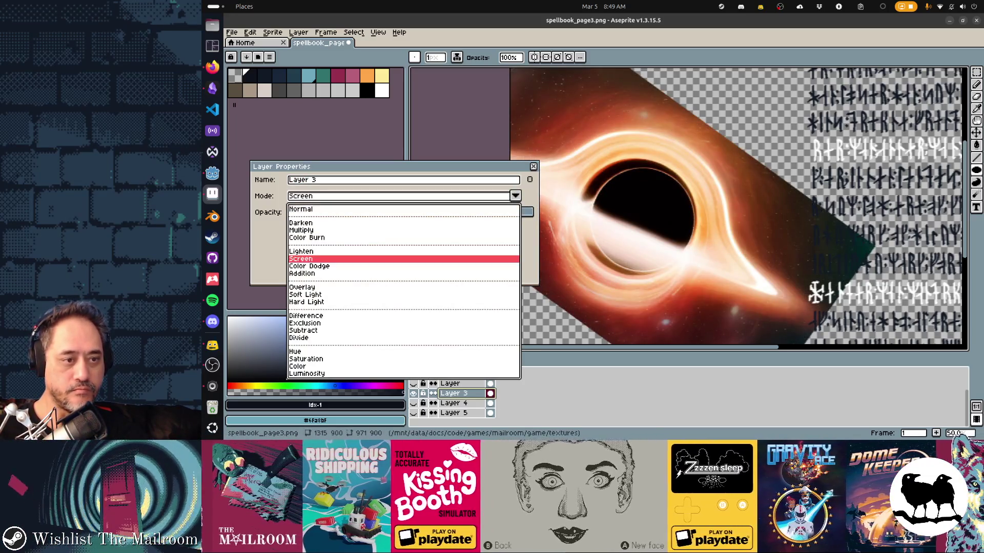
pyautogui.click(300, 259)
pyautogui.click(516, 195)
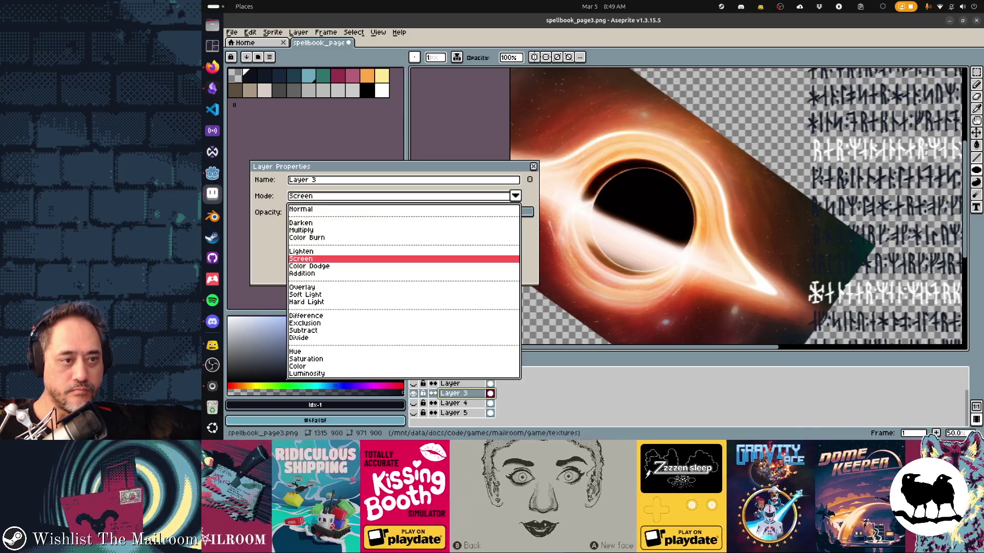
pyautogui.click(300, 268)
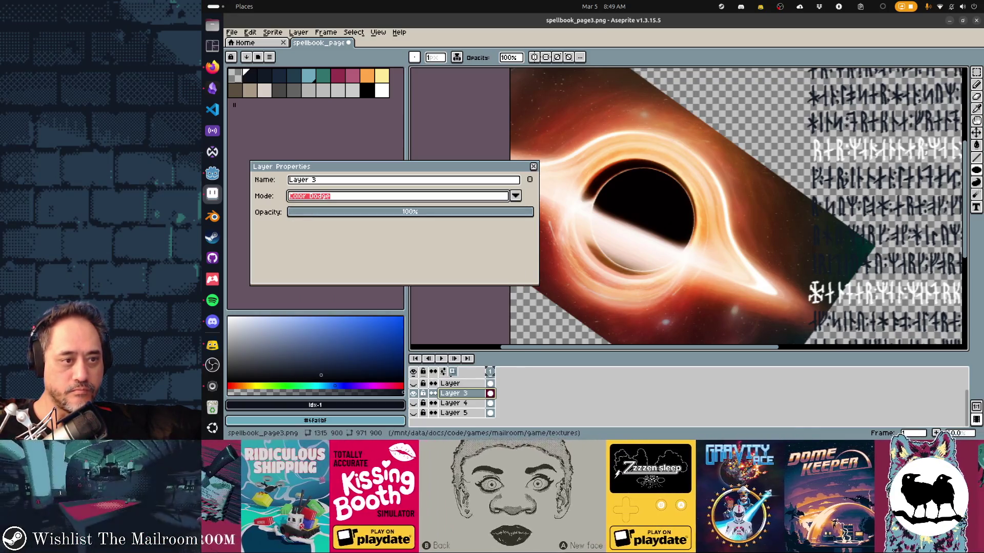
pyautogui.click(515, 195)
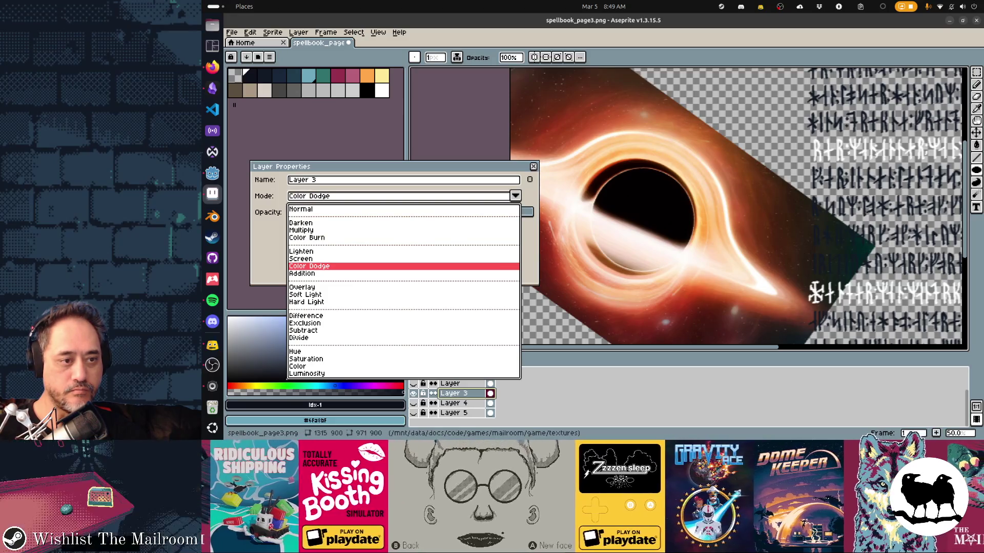
pyautogui.press('Up')
pyautogui.press('Return')
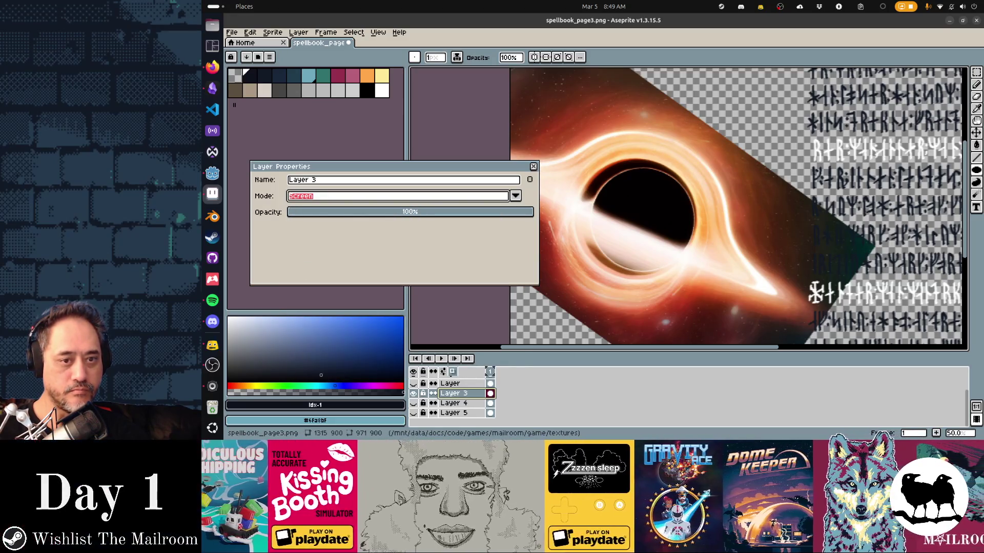
pyautogui.press('Return')
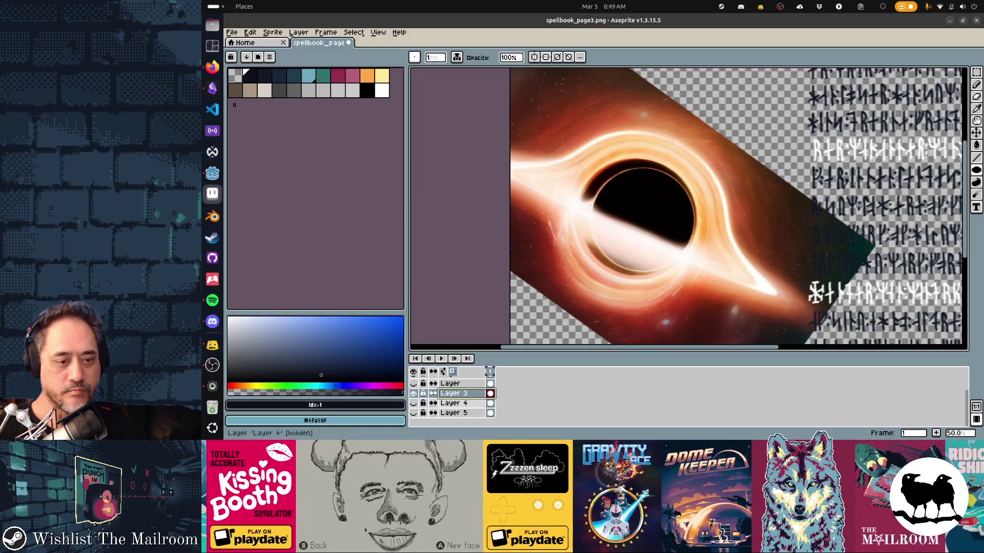
# Reopen Layer 3's properties and set its blend mode to Color Dodge
pyautogui.click(453, 403)
pyautogui.click(413, 403)
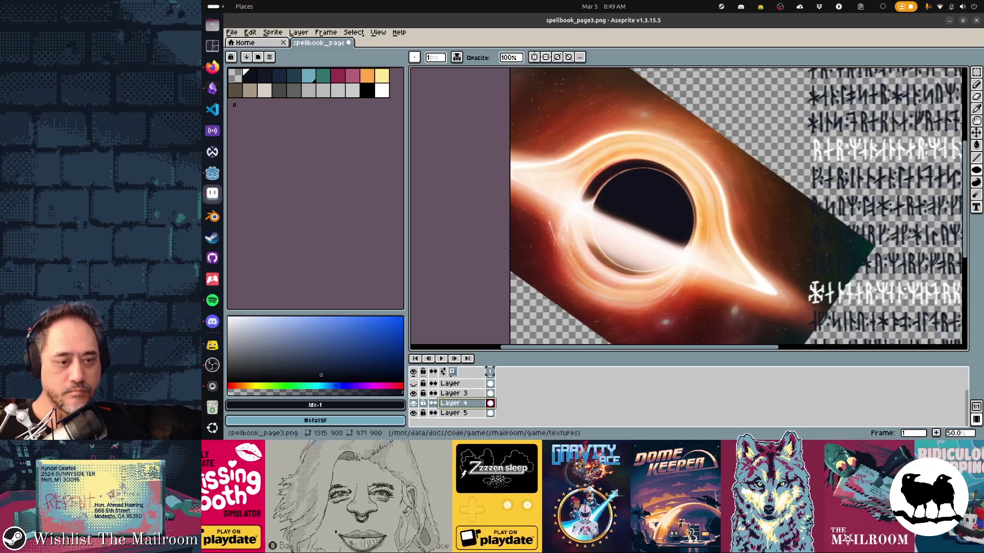
pyautogui.press('Up')
pyautogui.hotkey('shift', 'p')
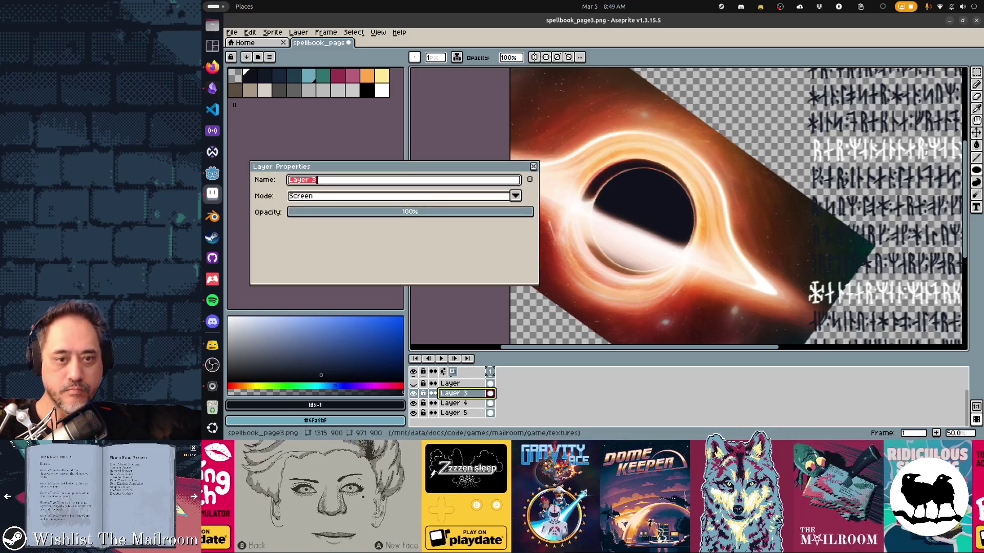
pyautogui.click(515, 195)
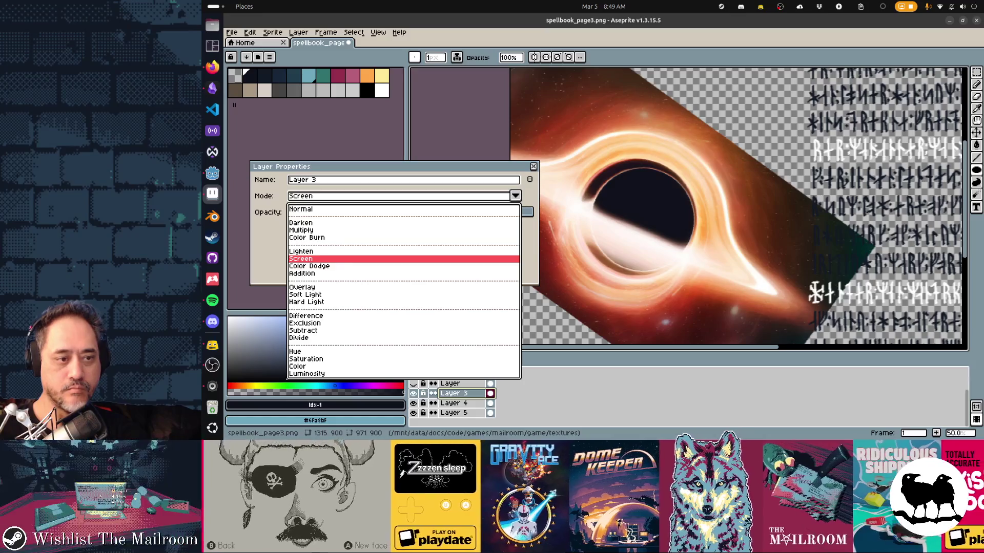
pyautogui.press('Down')
pyautogui.press('Return')
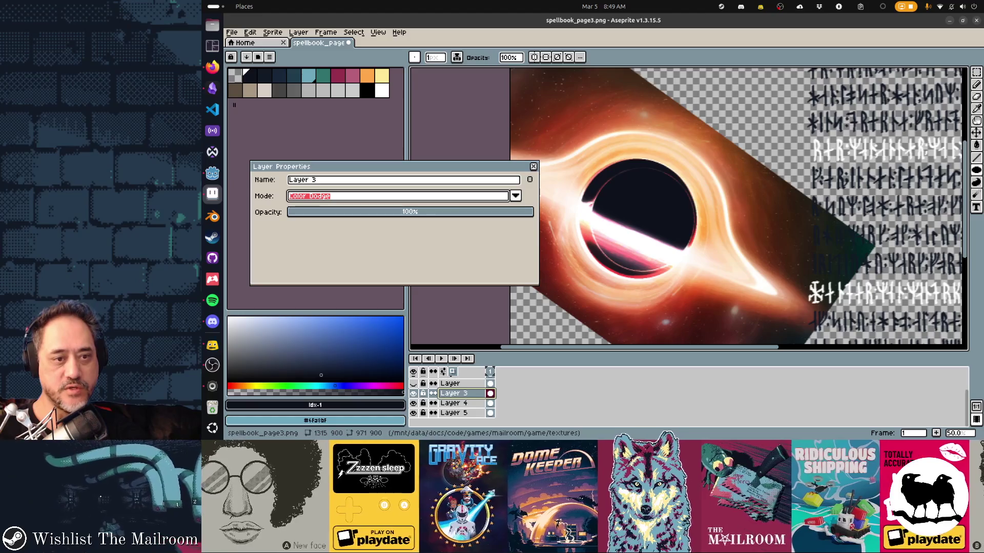
pyautogui.click(515, 196)
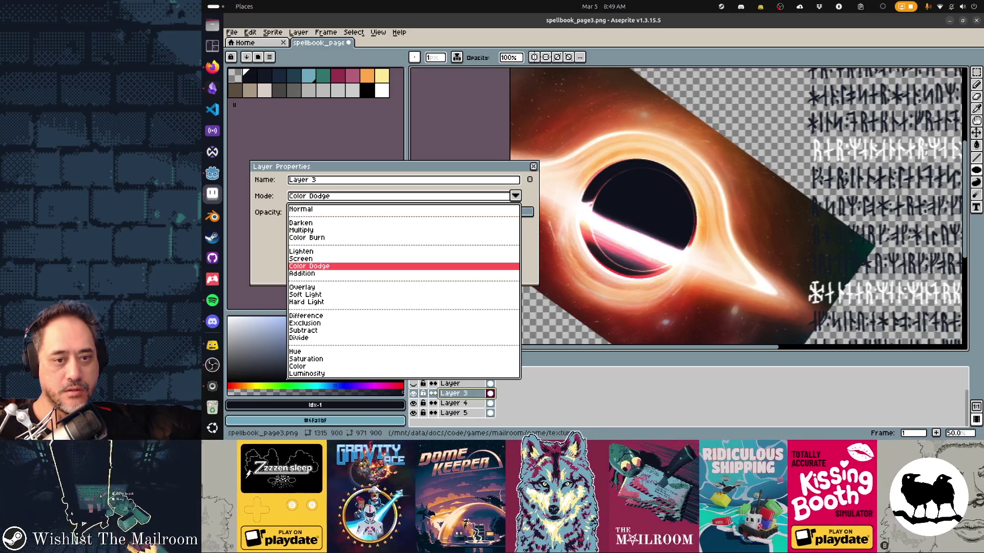
pyautogui.click(311, 267)
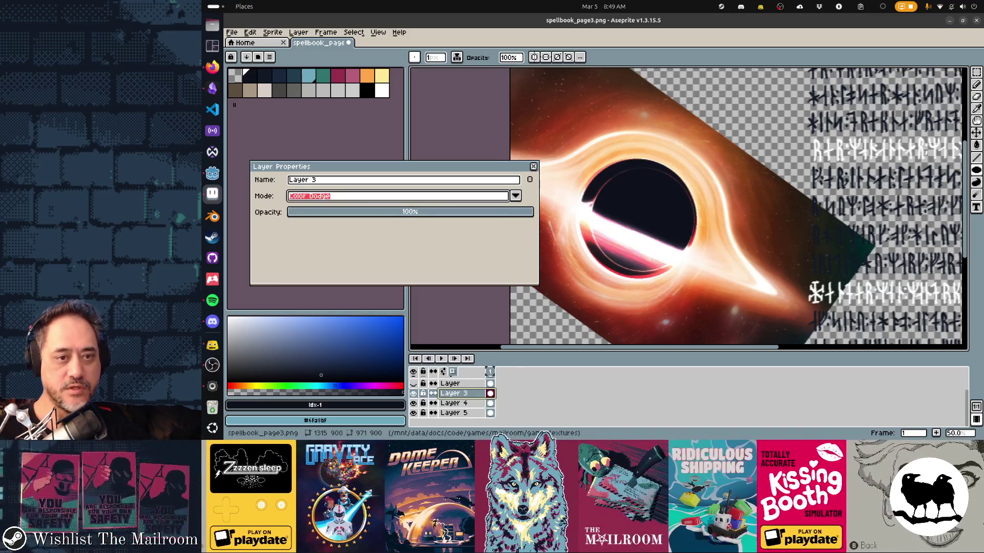
pyautogui.press('Return')
# Pick white with the Pencil and undo a stray erased streak on the left glow
pyautogui.click(382, 74)
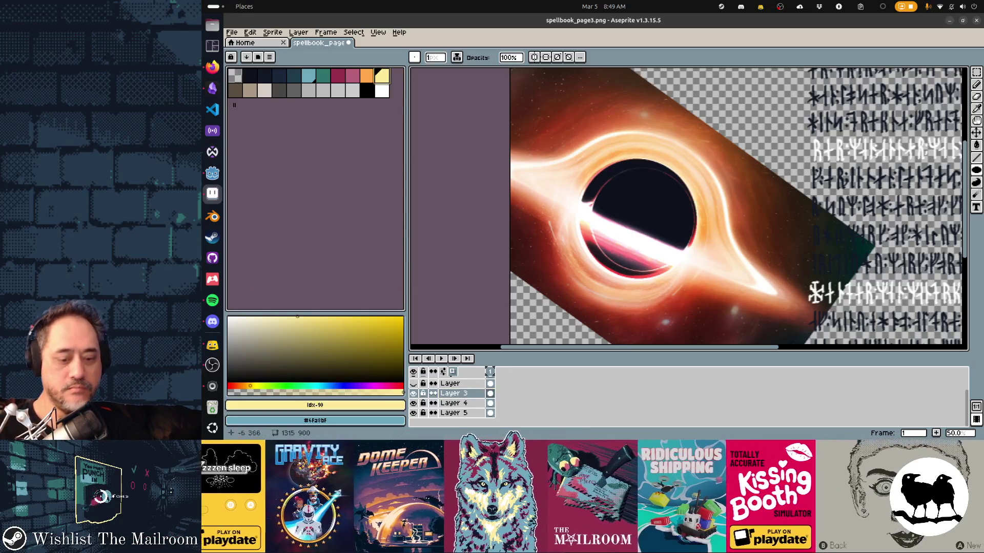
pyautogui.press('b')
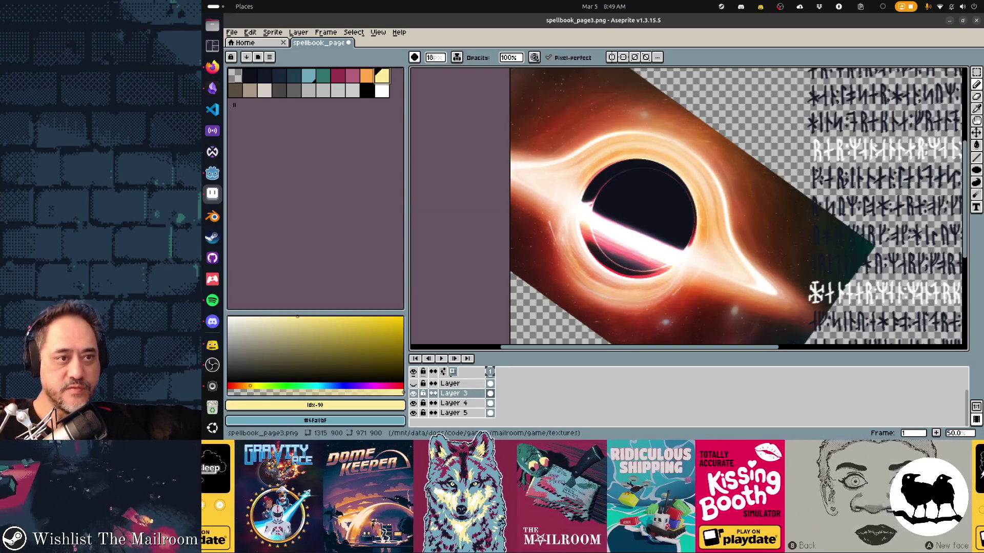
pyautogui.click(382, 90)
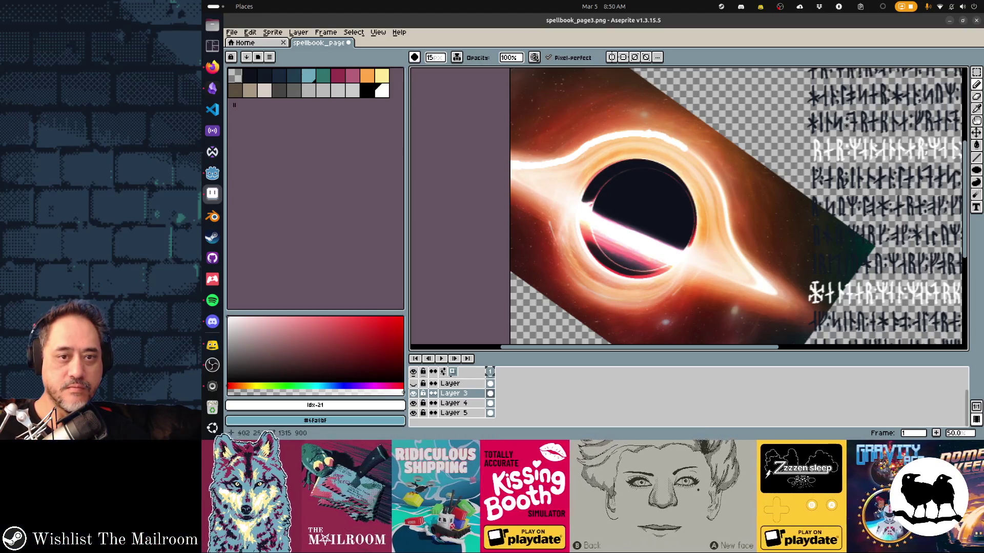
pyautogui.press('e')
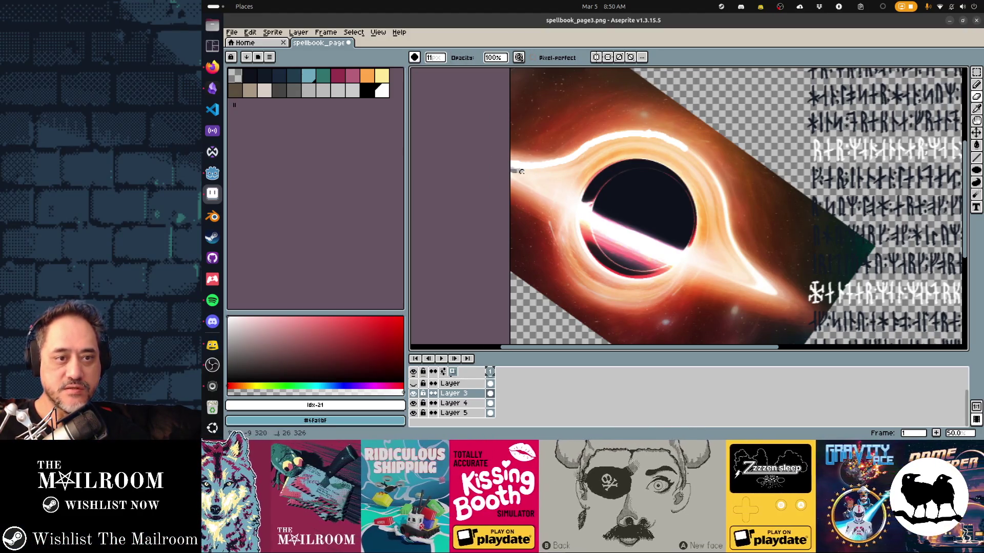
pyautogui.hotkey('ctrl', 'z')
pyautogui.press('v')
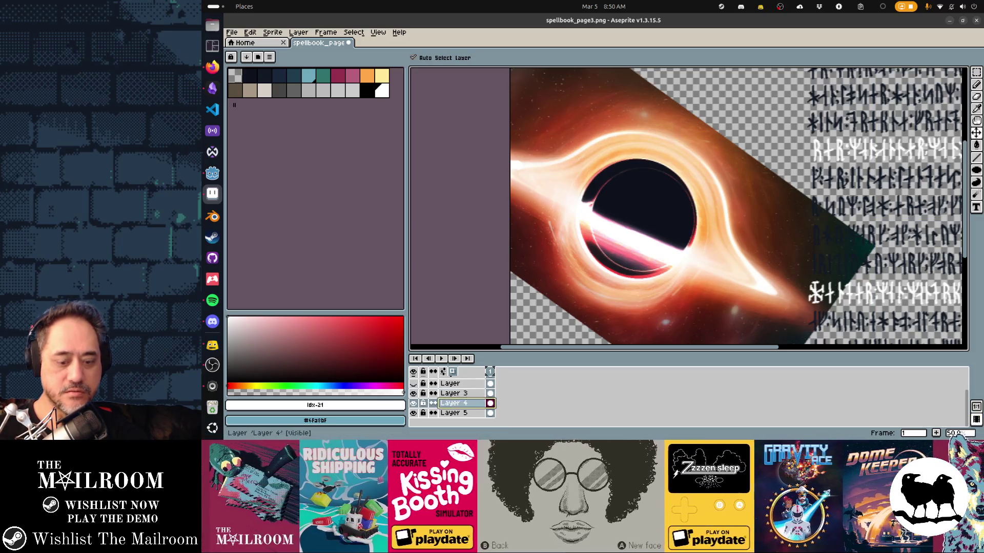
# Undo a misplaced new layer, select Layer 3 and add empty Layer 6 above it
pyautogui.hotkey('shift', 'n')
pyautogui.press('b')
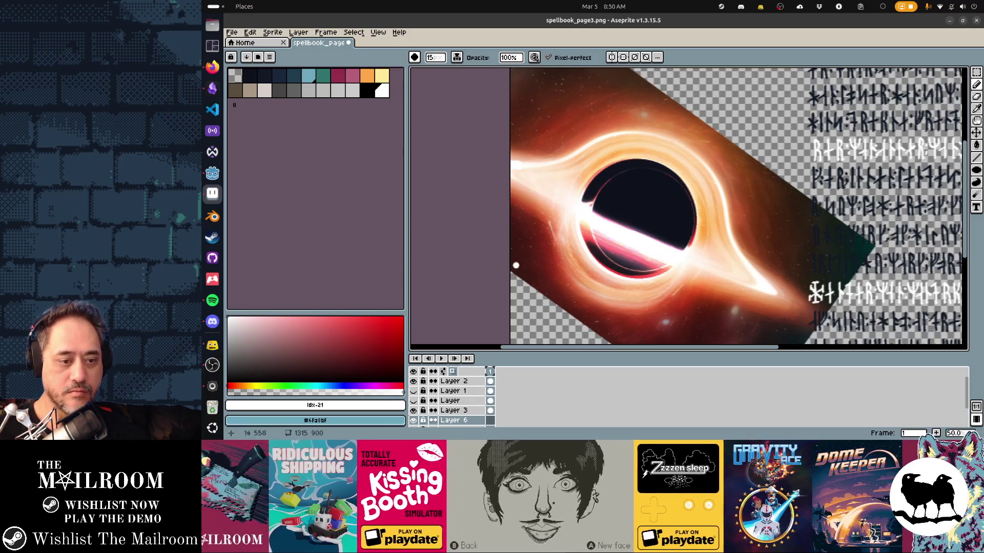
pyautogui.press('v')
pyautogui.hotkey('ctrl', 'z')
pyautogui.click(454, 403)
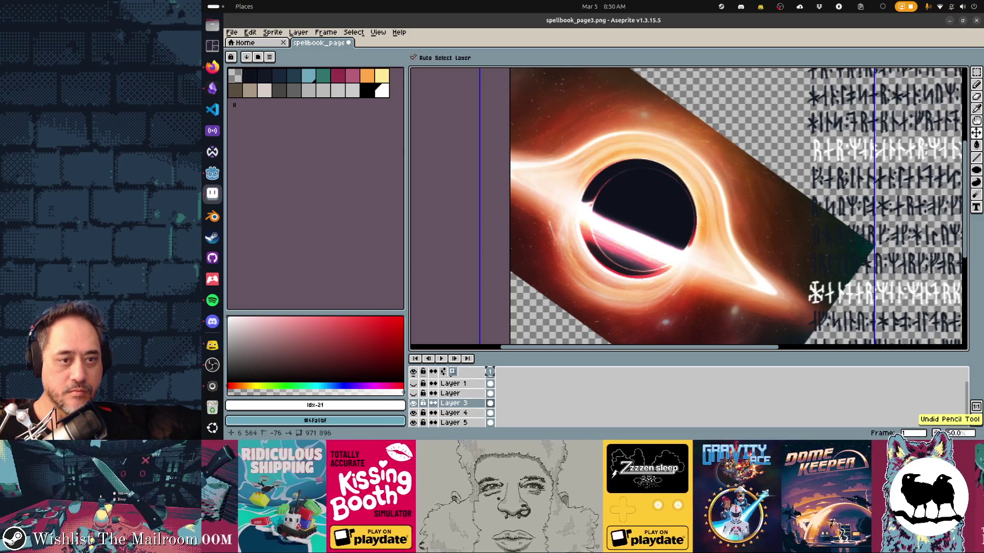
pyautogui.press('b')
pyautogui.hotkey('shift', 'n')
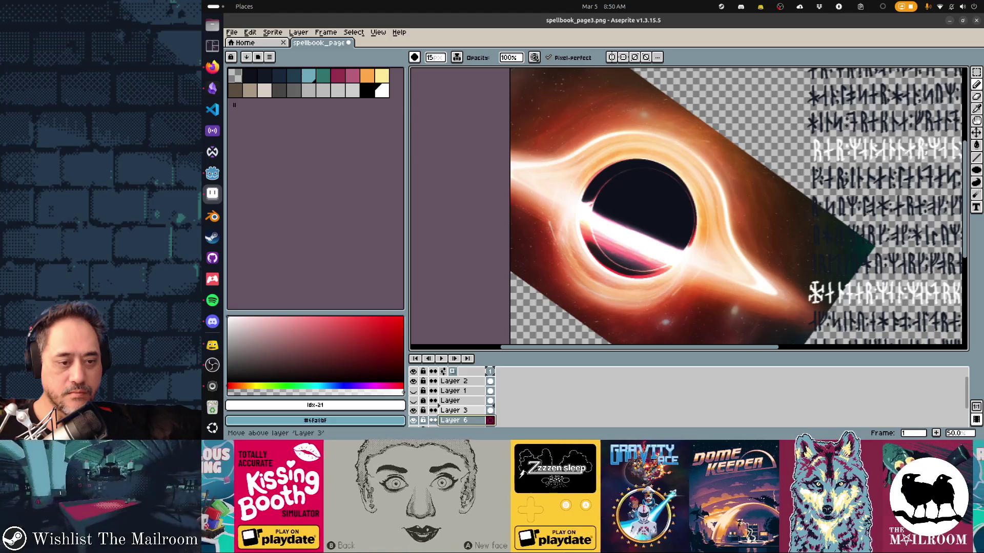
# Move Layer 6 directly above Layer 3, undo a trial Contour stroke and bring up the View menu
pyautogui.moveTo(453, 420); pyautogui.dragTo(454, 411)
pyautogui.scroll(2, 539, 208)
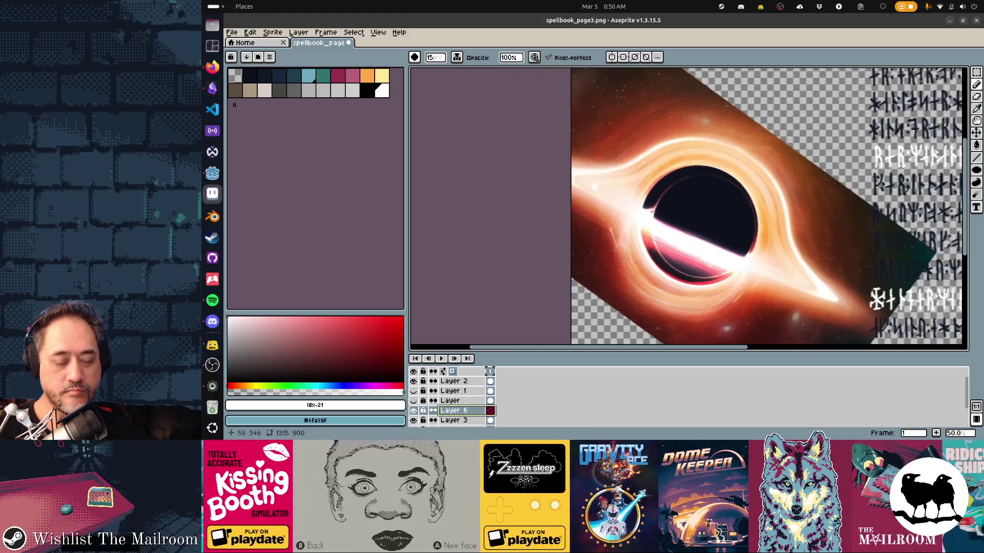
pyautogui.scroll(1, 538, 208)
pyautogui.scroll(1, 538, 207)
pyautogui.moveTo(538, 162); pyautogui.dragTo(582, 199)
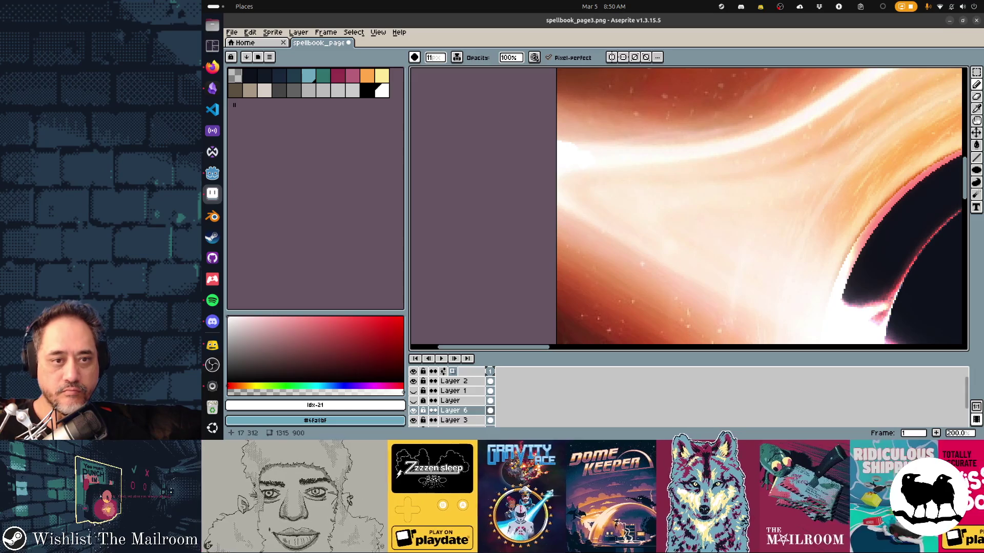
pyautogui.press('d')
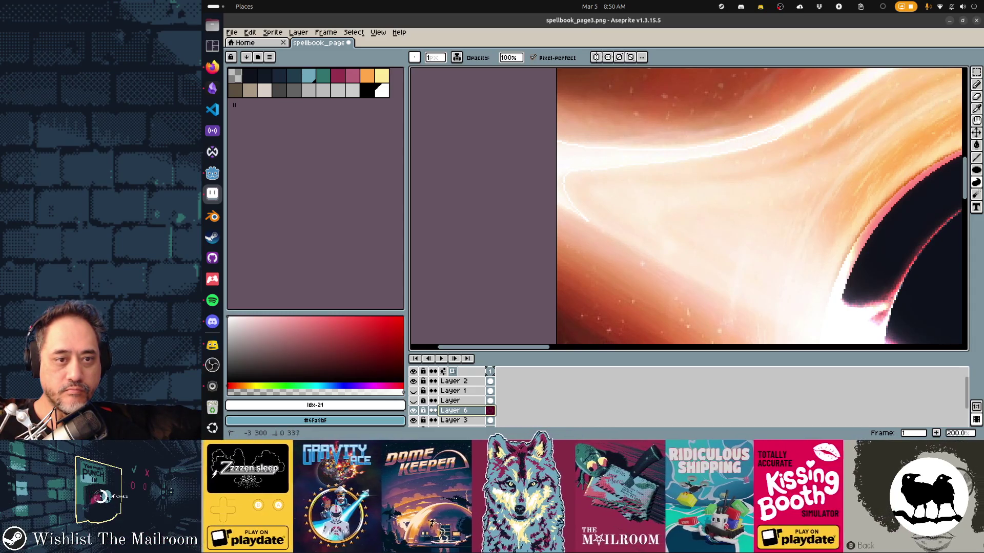
pyautogui.scroll(1, 688, 207)
pyautogui.scroll(1, 688, 208)
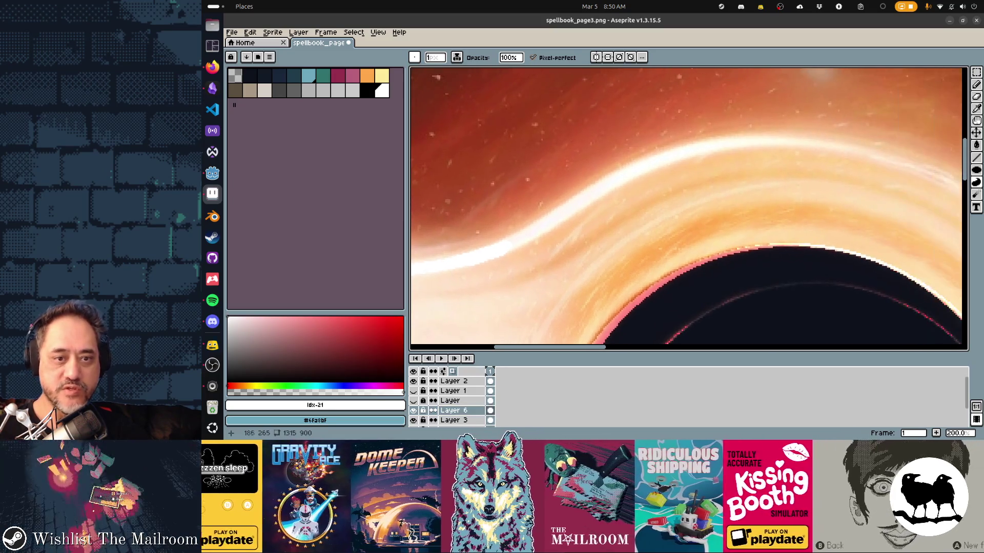
pyautogui.scroll(1, 688, 208)
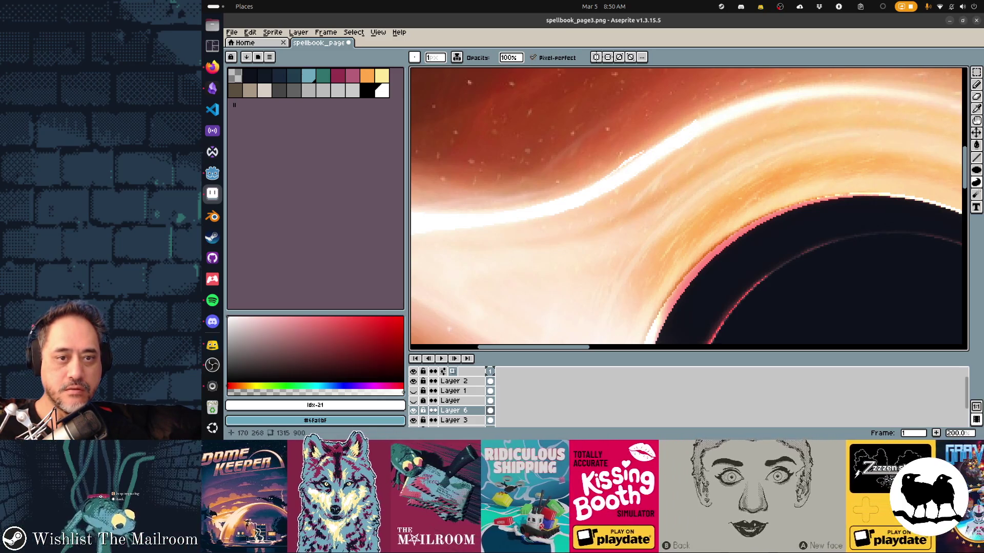
pyautogui.hotkey('ctrl', 'z')
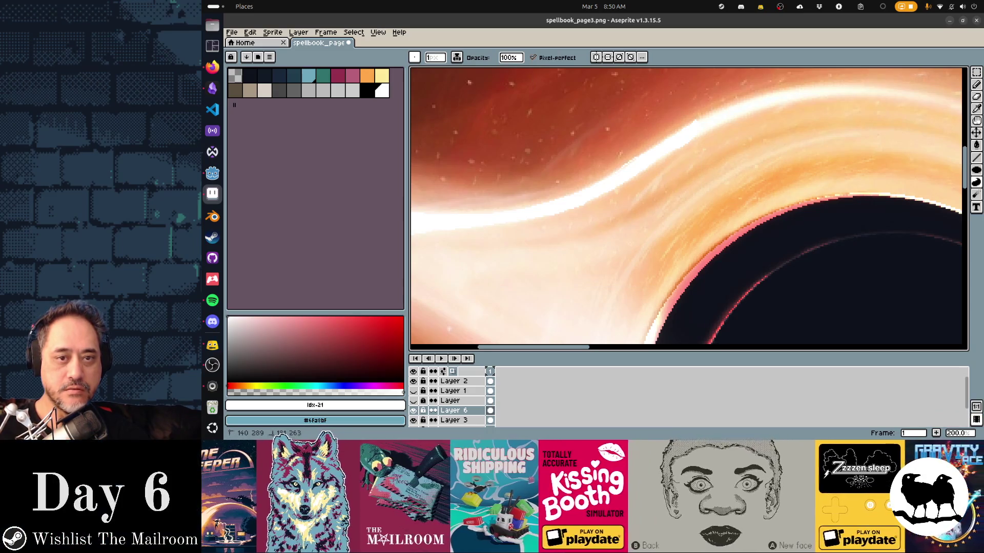
pyautogui.hscroll(3, 687, 208)
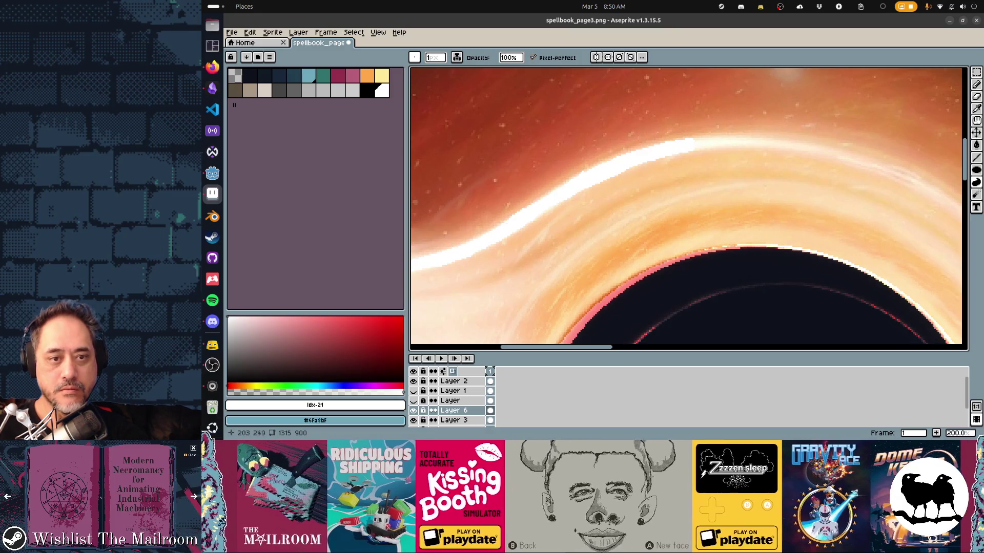
pyautogui.hscroll(3, 686, 208)
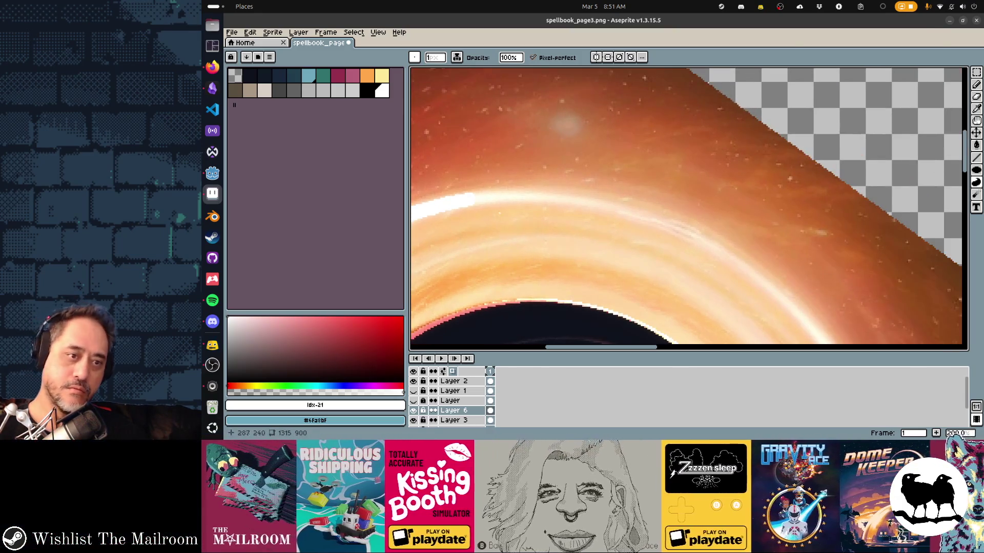
pyautogui.scroll(-3, 687, 207)
pyautogui.hscroll(-2, 687, 208)
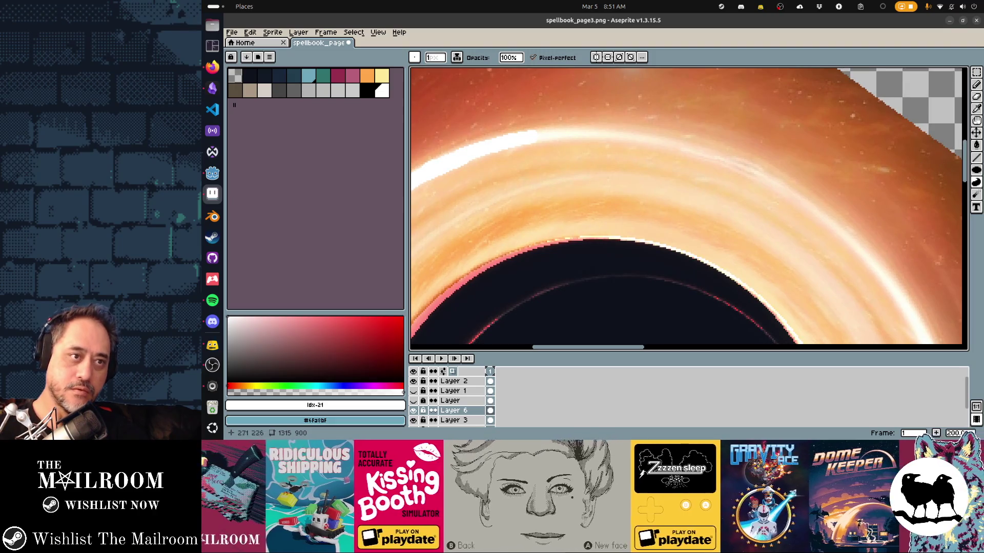
pyautogui.click(377, 32)
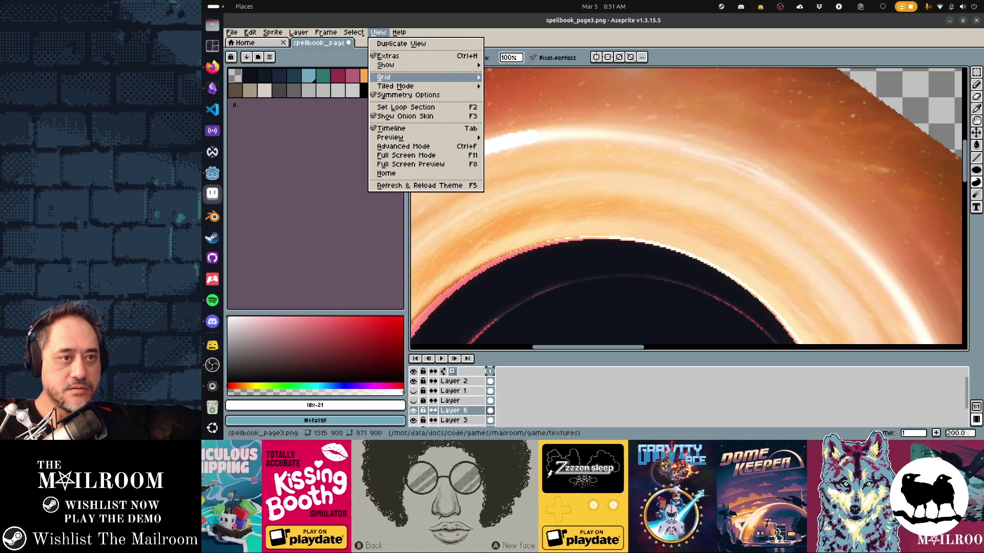
pyautogui.moveTo(384, 76)
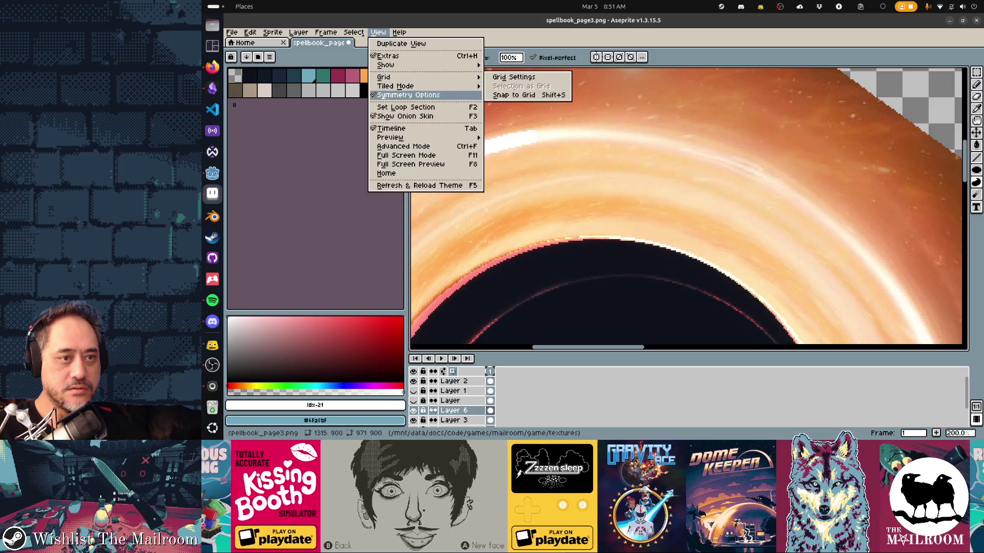
# Browse the menus to Sprite > Rotate Canvas and rotate the canvas 90° clockwise
pyautogui.press('Down')
pyautogui.press('Down')
pyautogui.press('Down')
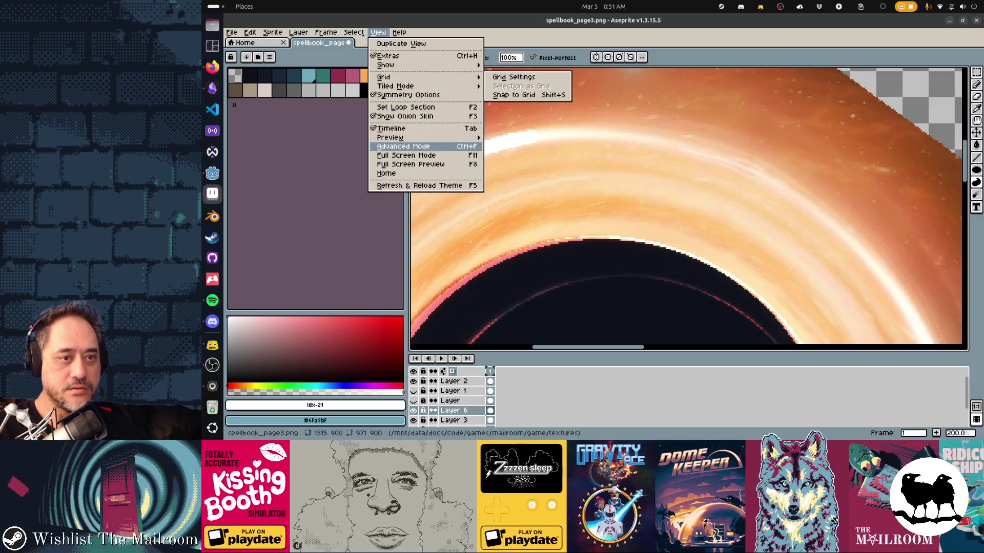
pyautogui.press('Down')
pyautogui.press('Down')
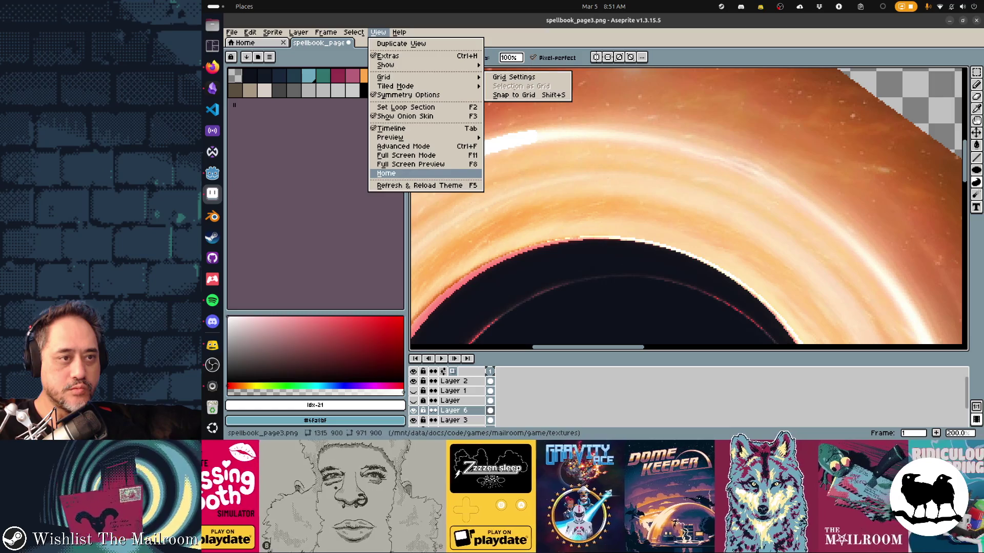
pyautogui.press('Left')
pyautogui.press('Left')
pyautogui.press('Left')
pyautogui.press('Left')
pyautogui.press('Left')
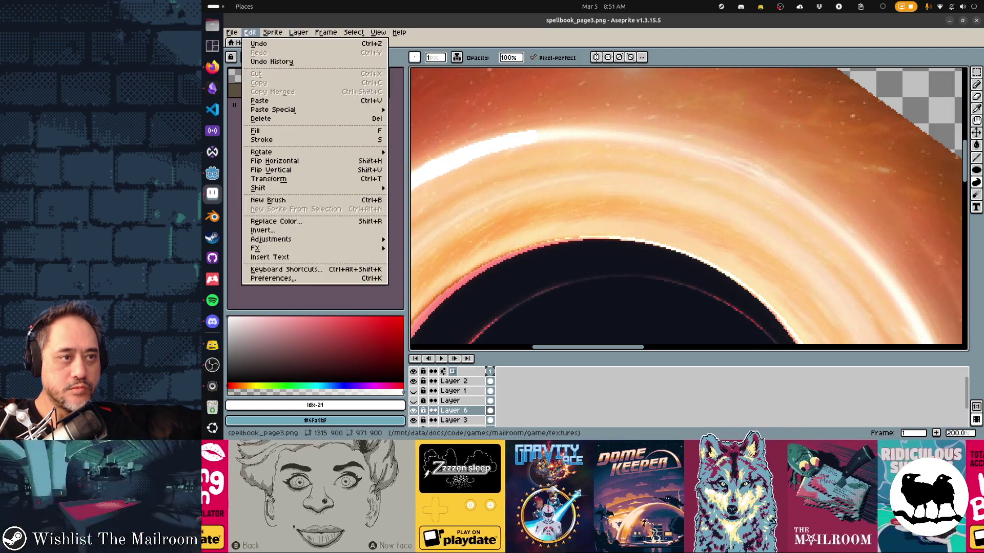
pyautogui.press('Right')
pyautogui.press('Right')
pyautogui.press('Right')
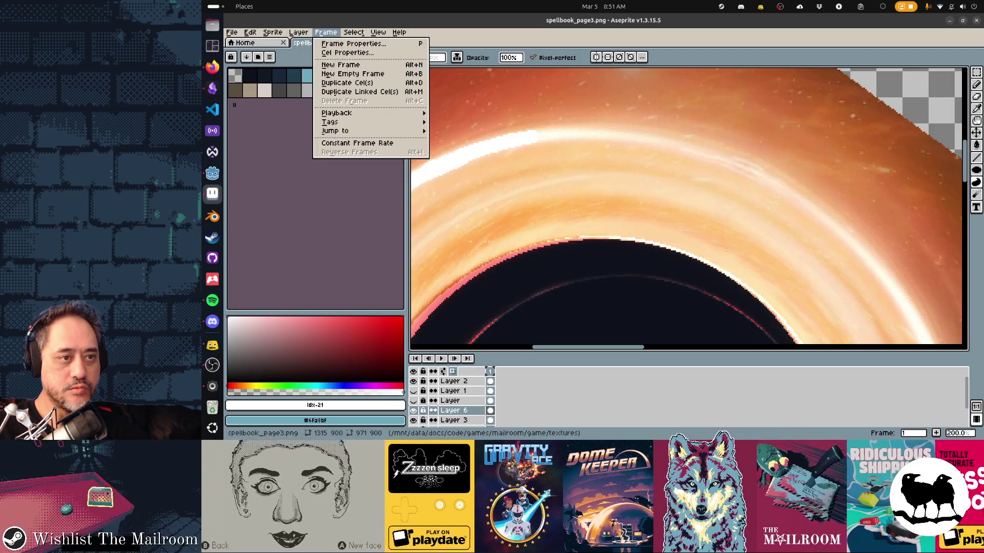
pyautogui.press('Right')
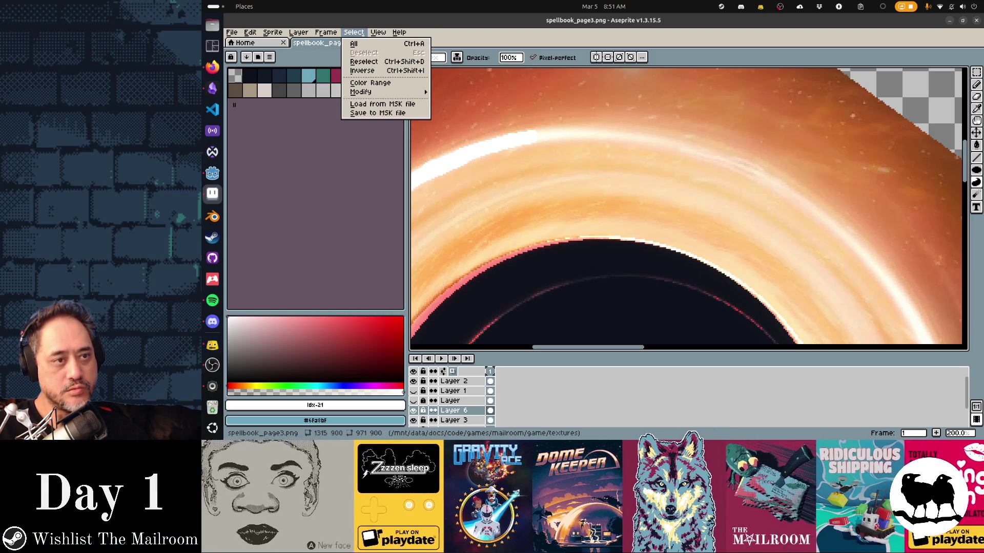
pyautogui.press('Left')
pyautogui.press('Left')
pyautogui.press('Left')
pyautogui.press('Down')
pyautogui.press('Down')
pyautogui.press('Down')
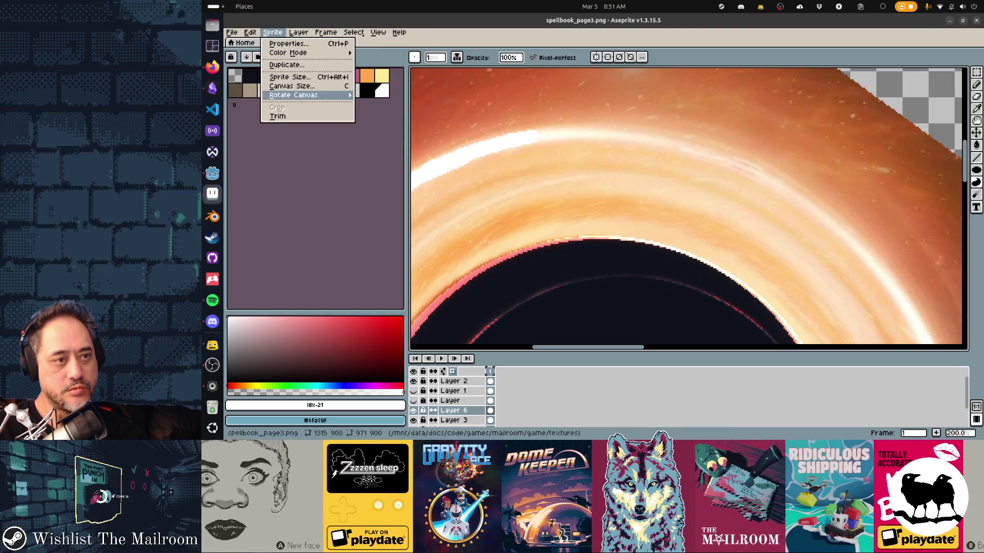
pyautogui.press('Right')
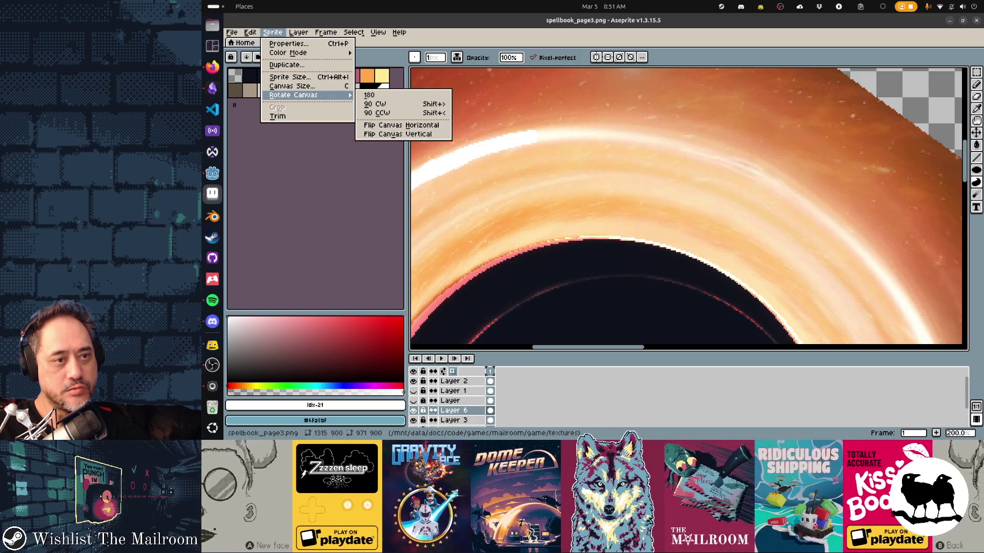
pyautogui.press('Down')
pyautogui.press('Down')
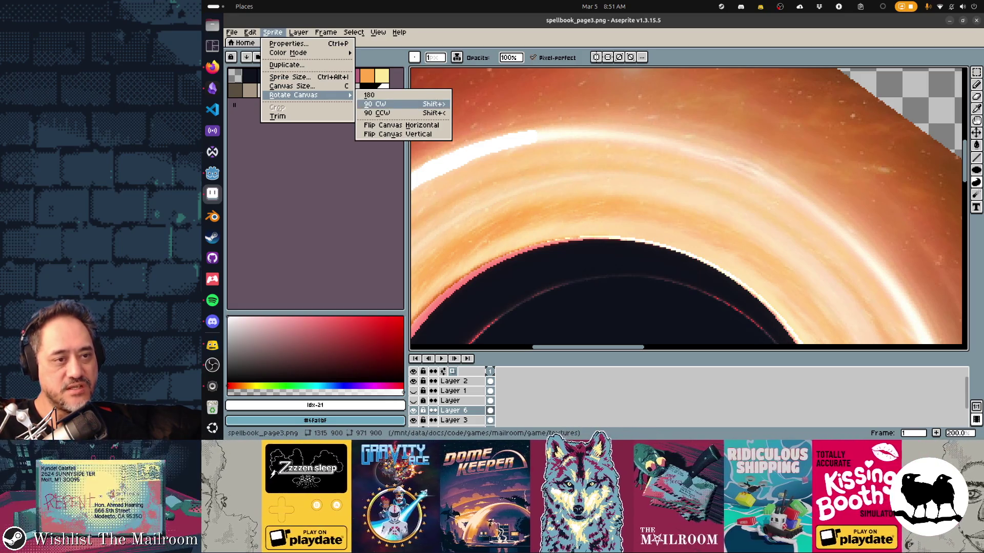
pyautogui.press('Up')
pyautogui.press('Escape')
pyautogui.press('Escape')
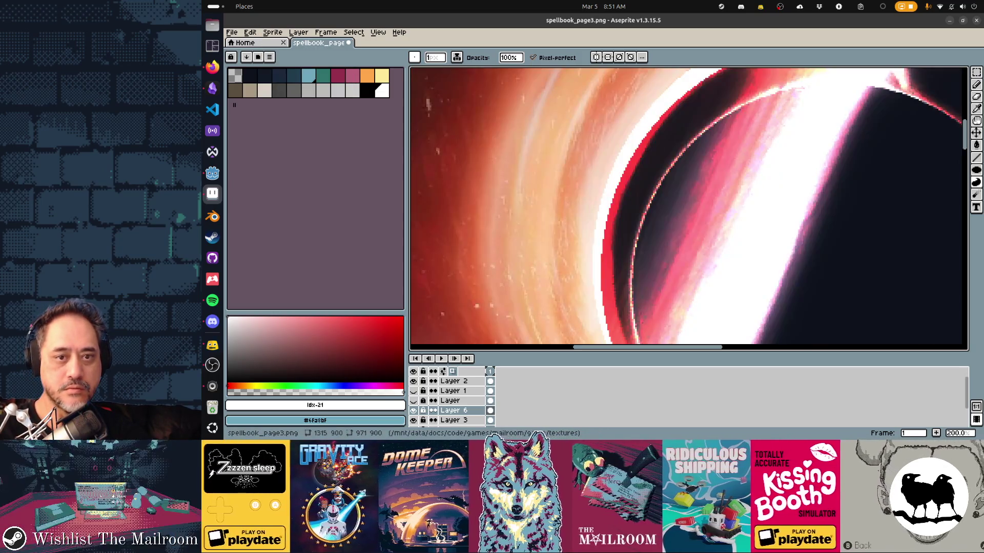
pyautogui.scroll(-5, 651, 176)
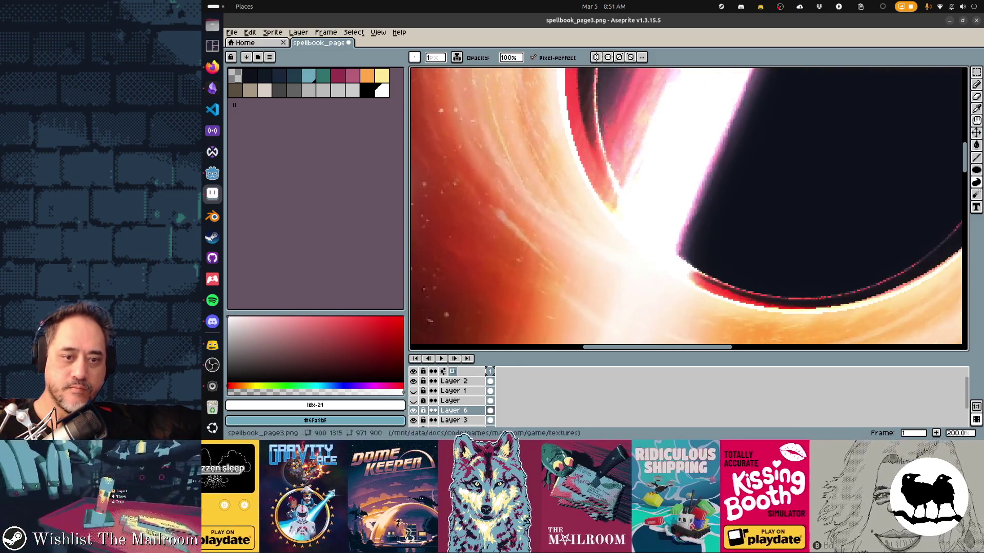
pyautogui.hscroll(3, 688, 209)
pyautogui.scroll(-3, 688, 209)
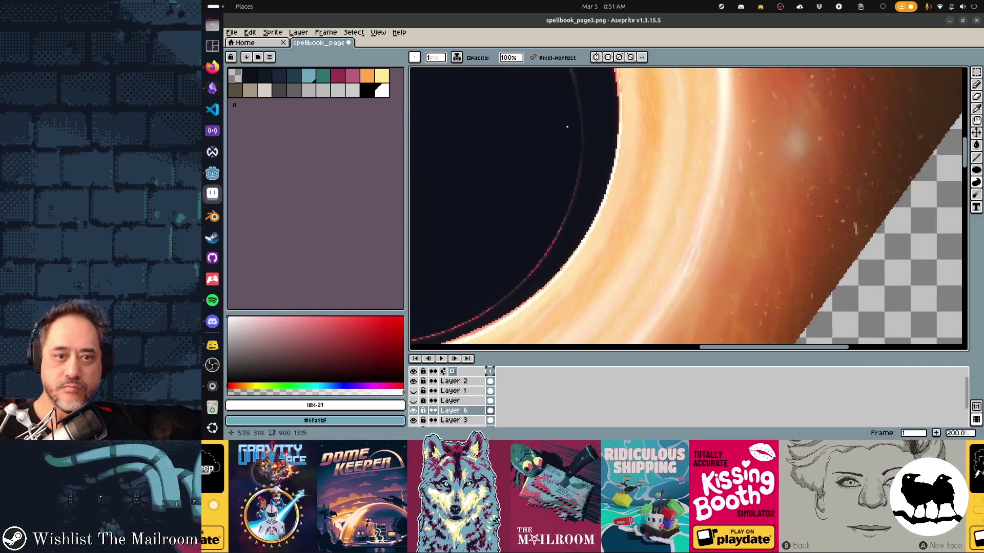
pyautogui.scroll(3, 689, 210)
pyautogui.scroll(3, 689, 209)
pyautogui.hscroll(3, 689, 210)
pyautogui.scroll(-2, 689, 209)
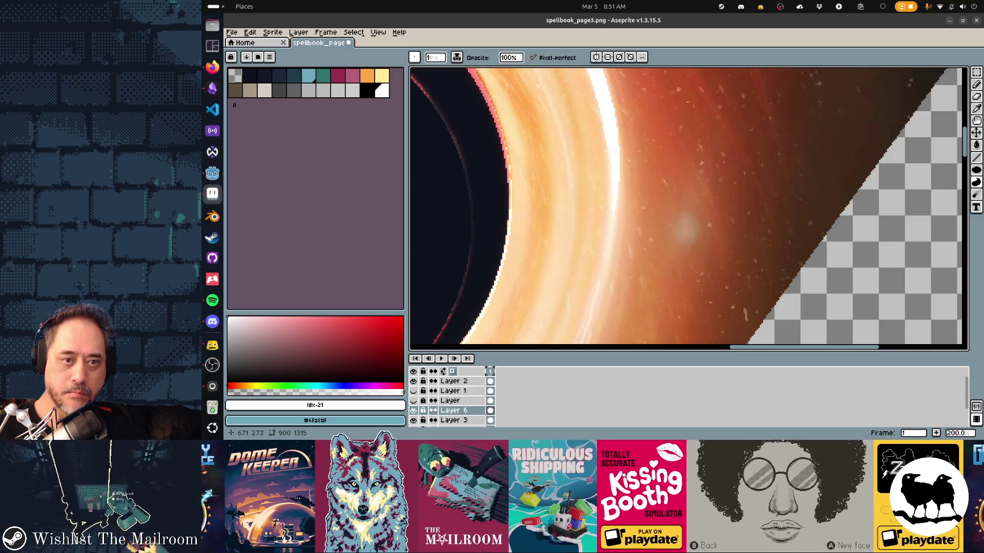
pyautogui.scroll(-2, 689, 209)
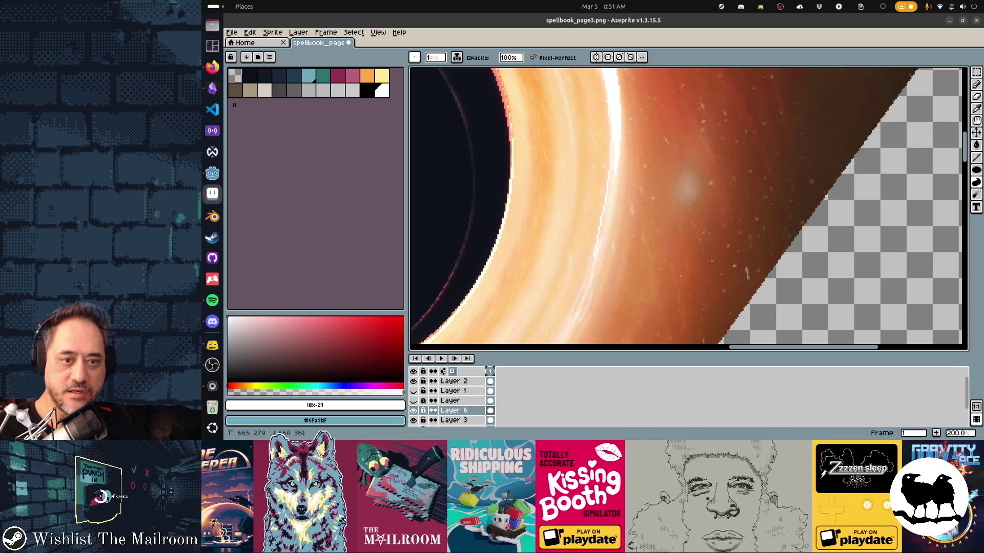
pyautogui.scroll(-2, 688, 209)
pyautogui.scroll(-2, 689, 210)
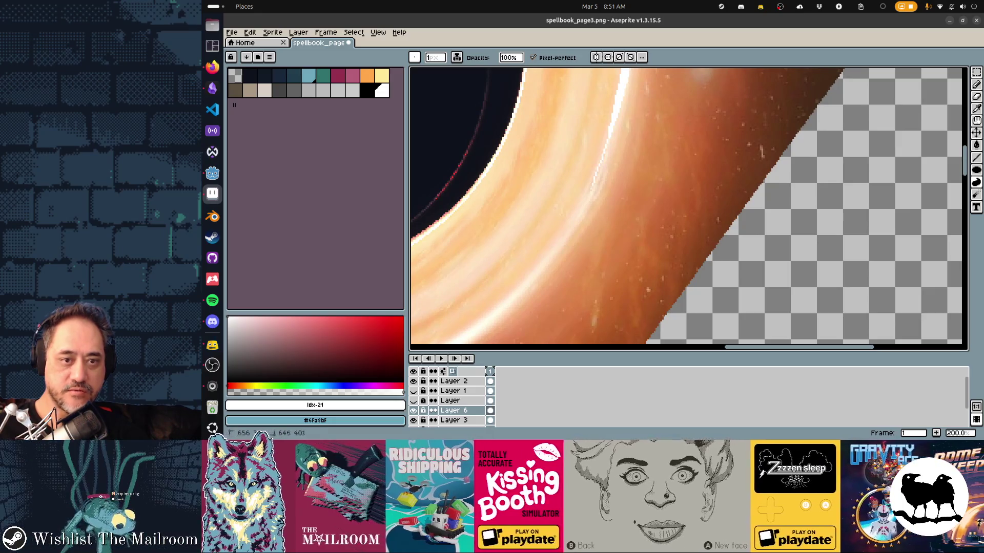
pyautogui.scroll(1, 689, 209)
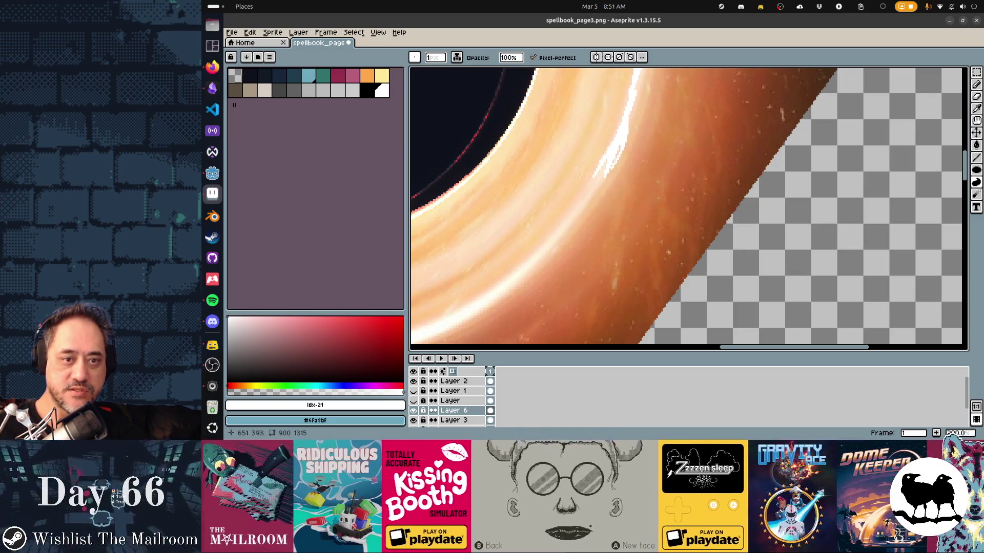
pyautogui.scroll(-2, 689, 210)
pyautogui.scroll(-1, 688, 210)
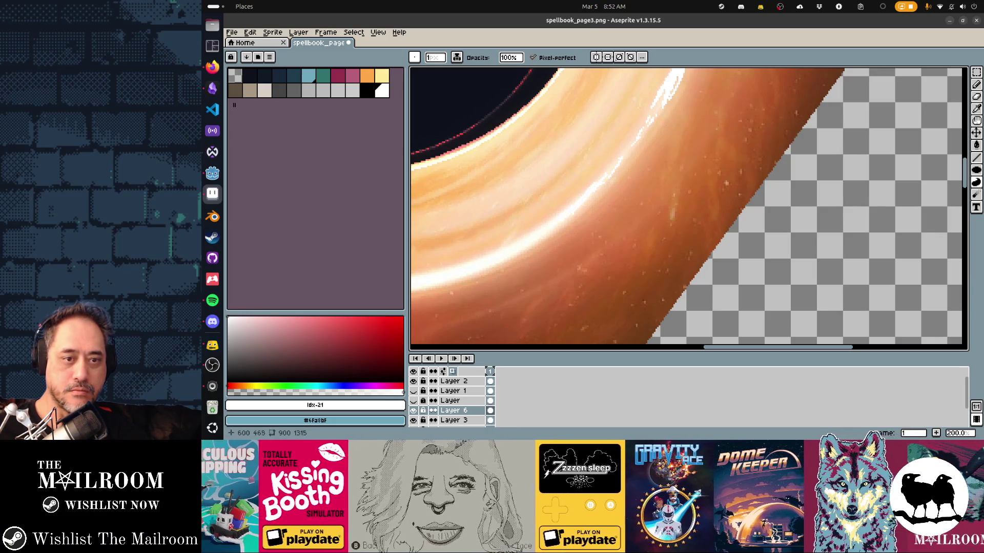
pyautogui.scroll(-1, 688, 209)
pyautogui.scroll(-1, 689, 209)
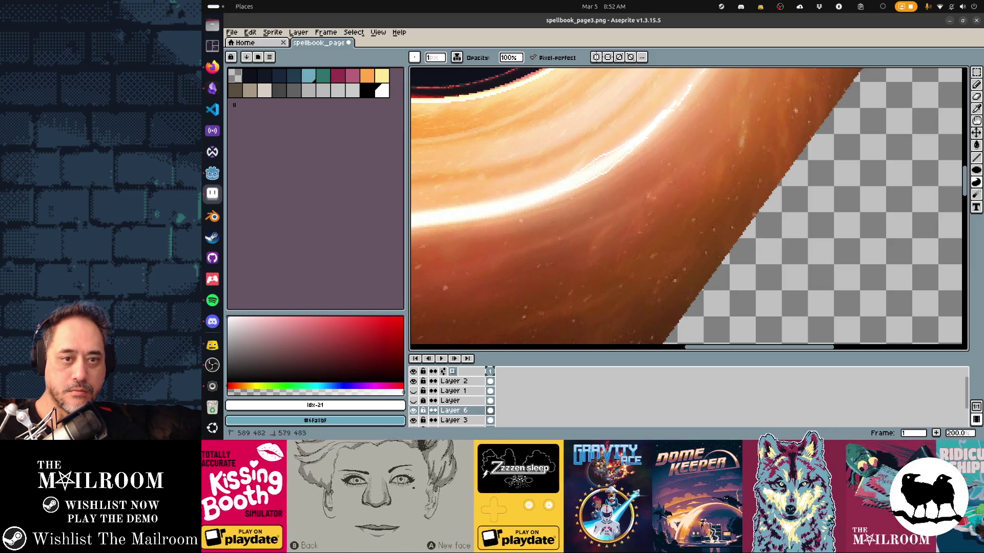
# Rotate the black-hole image another quarter turn clockwise and ready the Eraser with a larger brush
pyautogui.press('e')
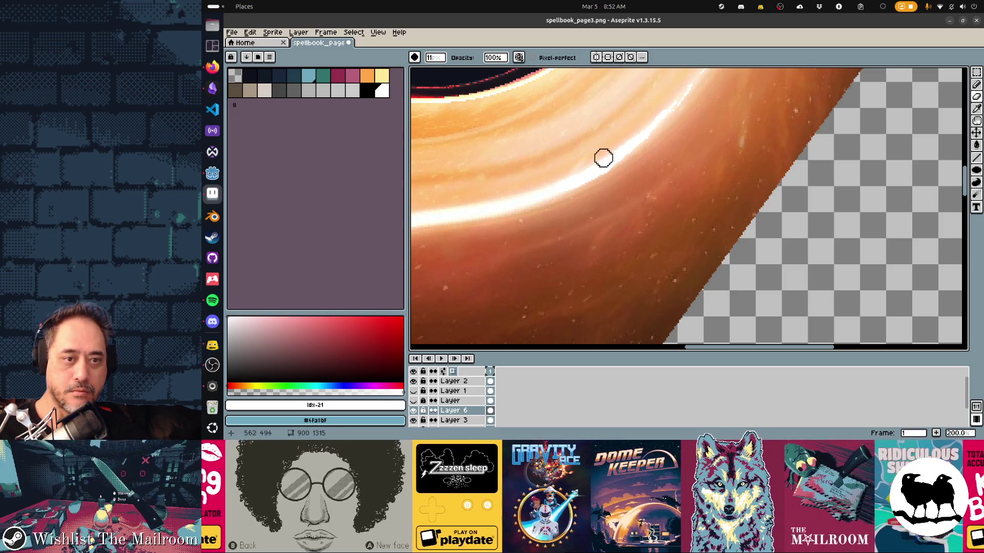
pyautogui.press('d')
pyautogui.scroll(-2, 688, 208)
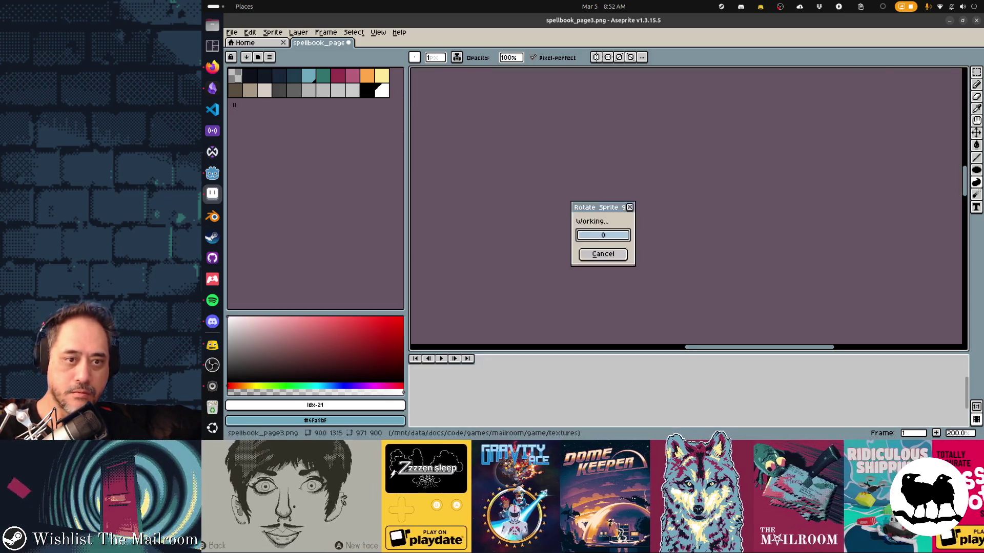
pyautogui.scroll(-3, 689, 208)
pyautogui.hscroll(3, 689, 209)
pyautogui.hscroll(3, 689, 209)
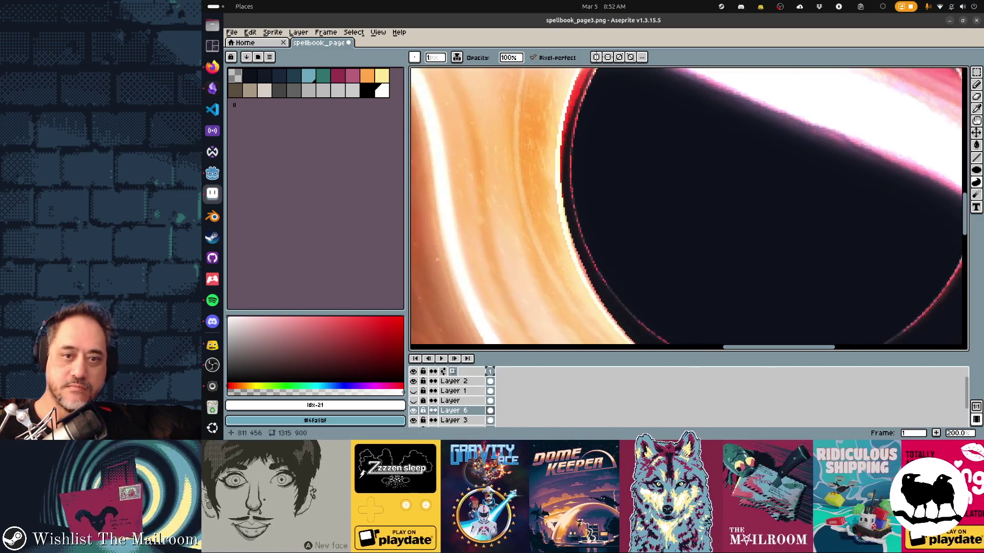
pyautogui.hscroll(2, 689, 209)
pyautogui.scroll(-2, 689, 209)
pyautogui.scroll(2, 689, 207)
pyautogui.hscroll(-3, 688, 208)
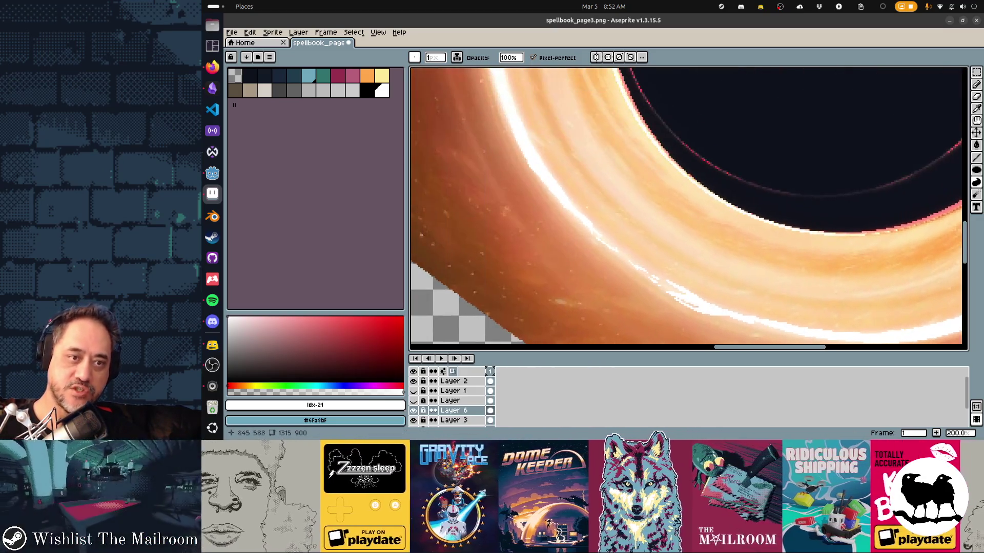
pyautogui.hscroll(-3, 689, 208)
pyautogui.hscroll(-2, 689, 208)
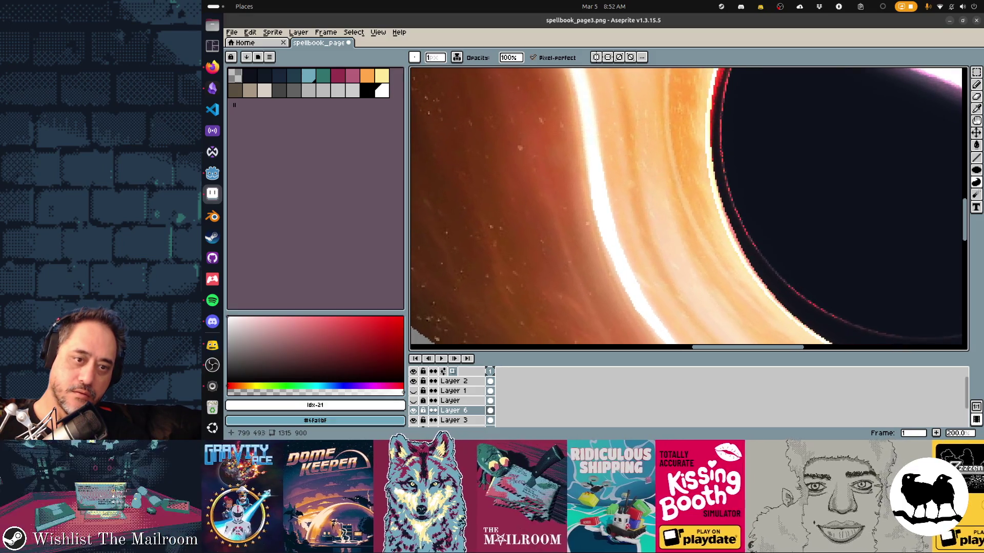
pyautogui.moveTo(684, 208); pyautogui.dragTo(707, 209)
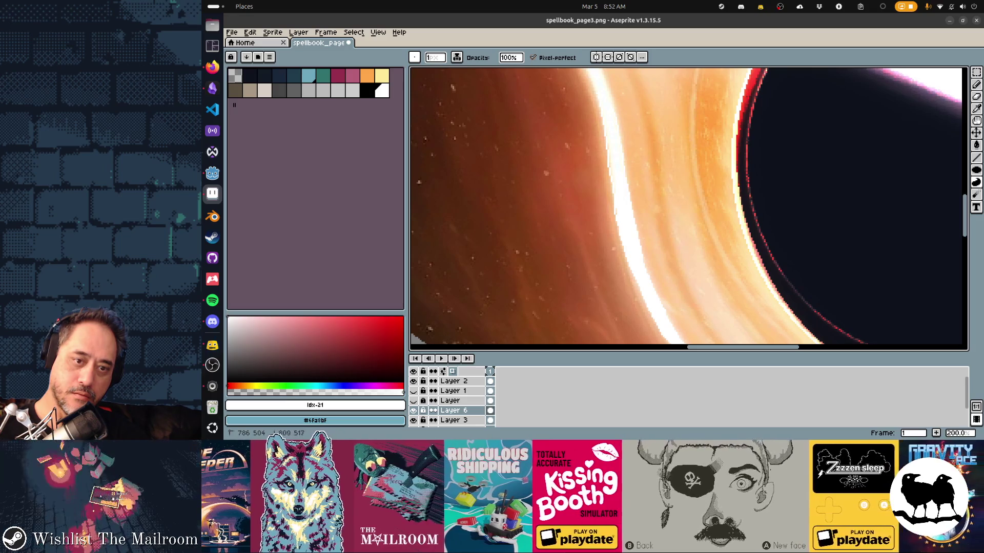
pyautogui.press('e')
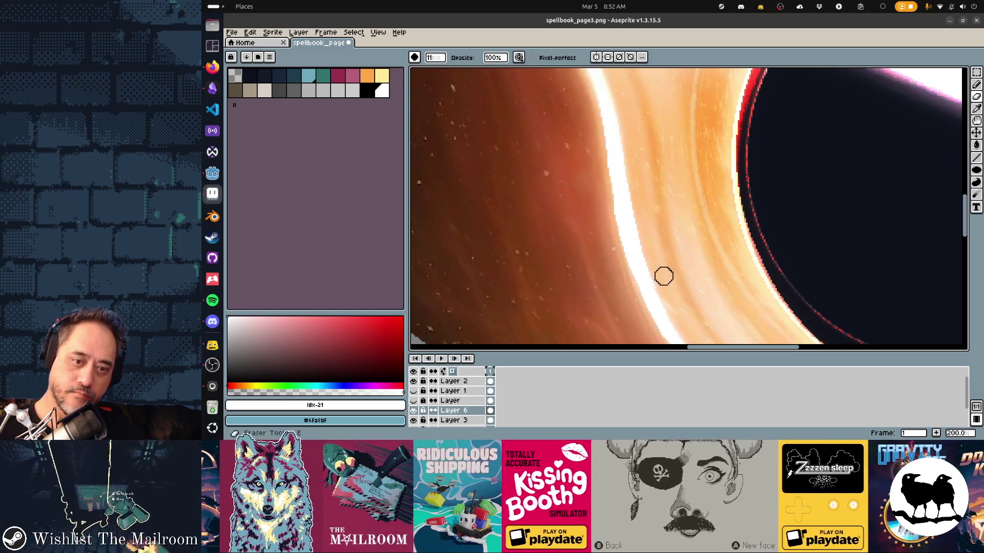
pyautogui.press('b')
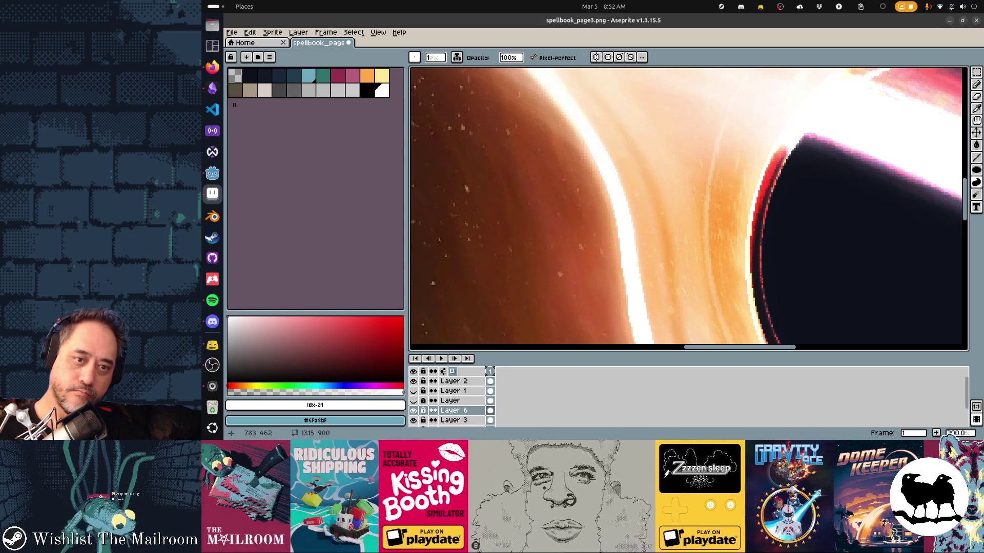
pyautogui.scroll(3, 687, 208)
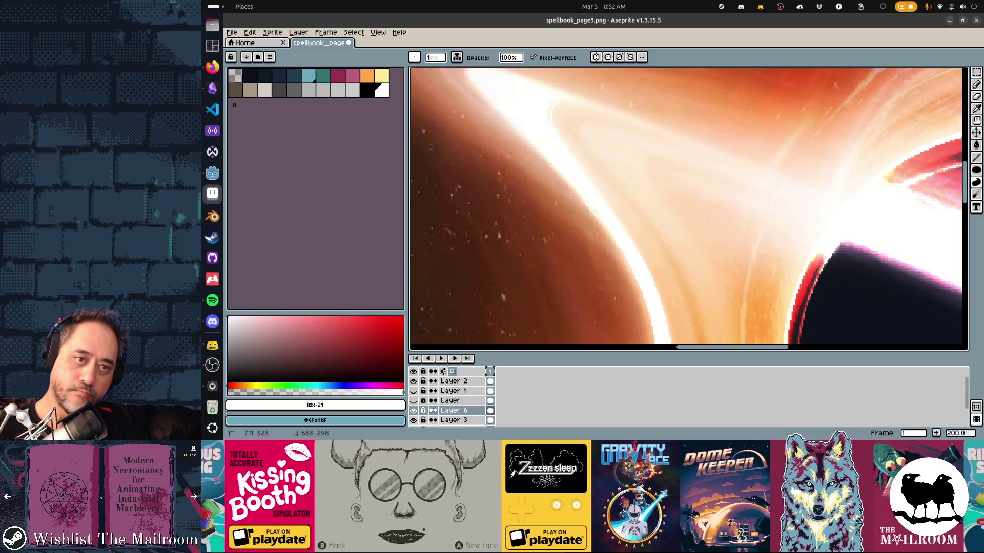
pyautogui.moveTo(676, 208); pyautogui.dragTo(715, 240)
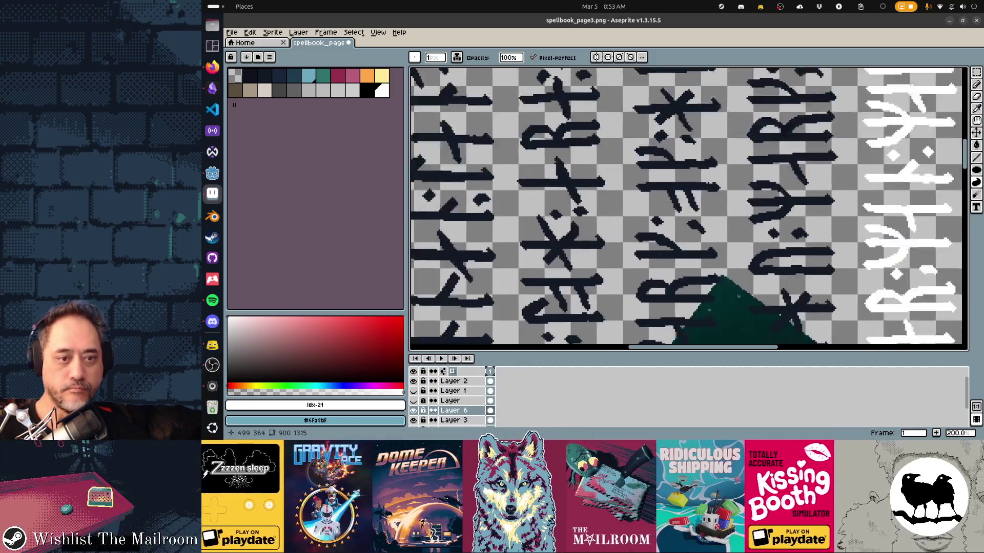
pyautogui.scroll(-5, 689, 209)
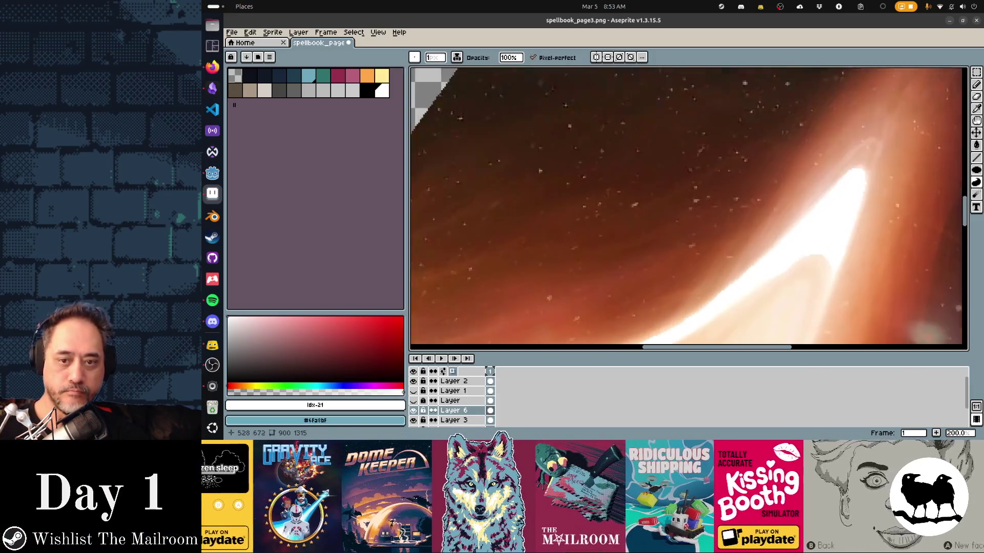
pyautogui.scroll(-2, 689, 209)
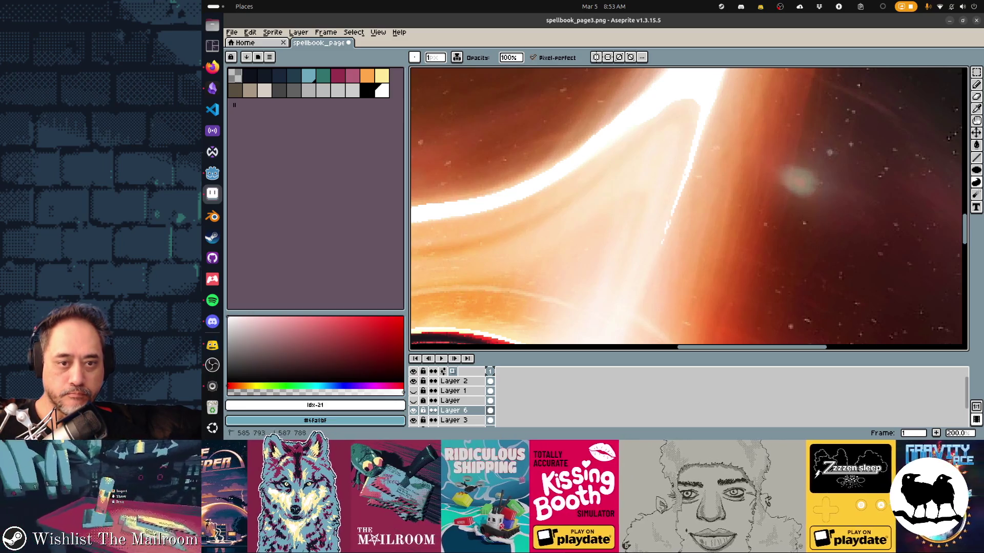
pyautogui.moveTo(667, 226); pyautogui.dragTo(650, 284)
pyautogui.scroll(-1, 689, 208)
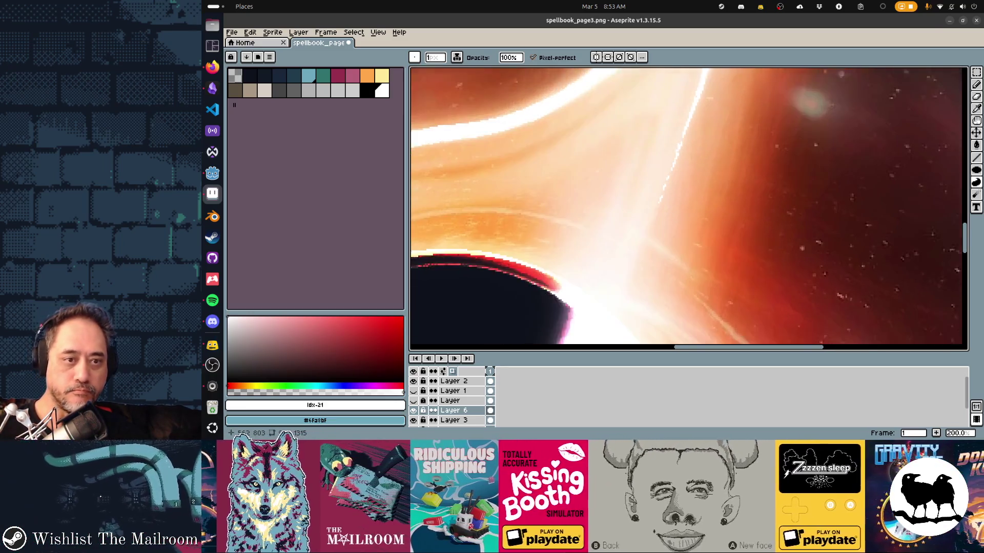
pyautogui.scroll(-1, 689, 208)
pyautogui.scroll(-2, 689, 208)
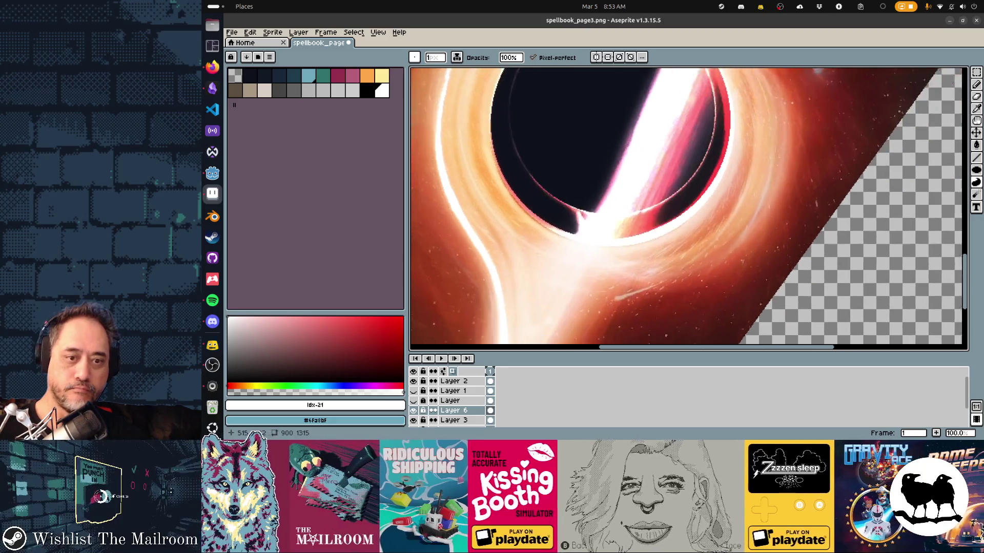
pyautogui.scroll(-2, 688, 208)
pyautogui.scroll(-2, 689, 208)
pyautogui.scroll(-2, 689, 208)
pyautogui.scroll(3, 688, 208)
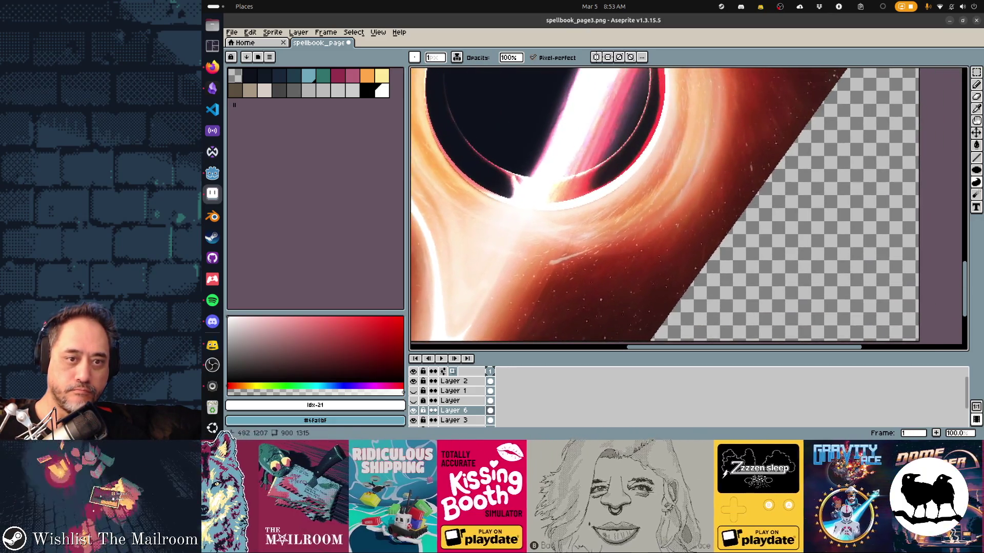
pyautogui.scroll(-2, 689, 208)
pyautogui.scroll(-2, 689, 207)
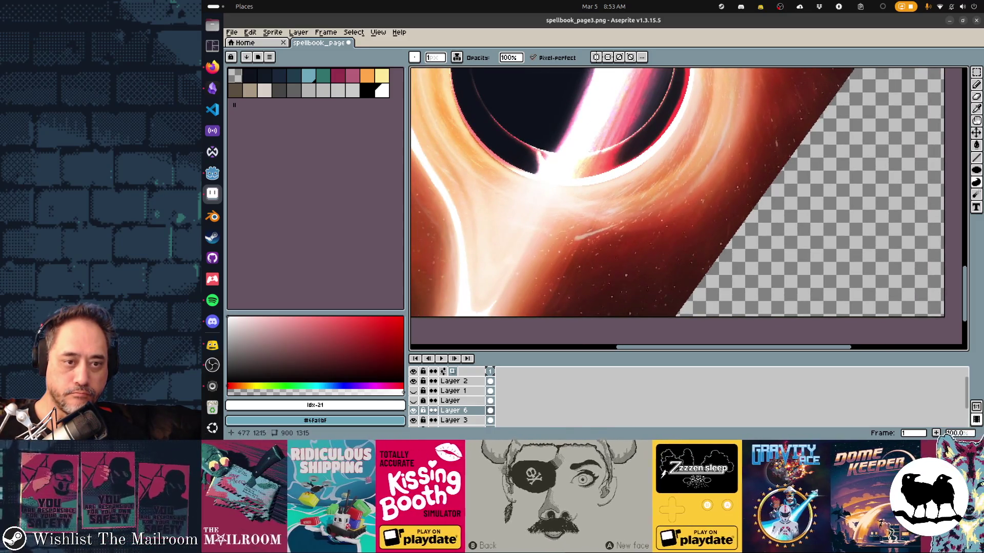
pyautogui.scroll(-3, 689, 208)
pyautogui.scroll(4, 689, 208)
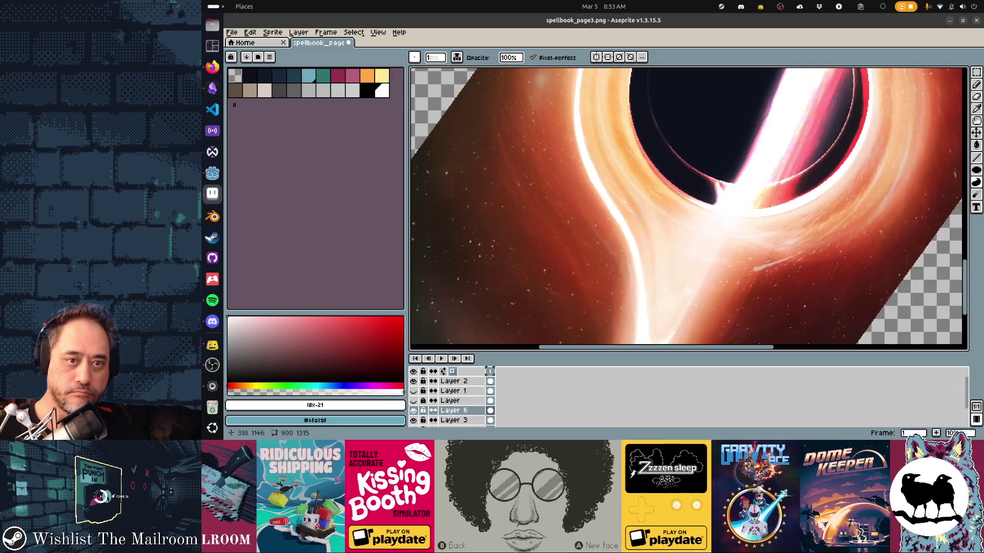
pyautogui.scroll(1, 689, 207)
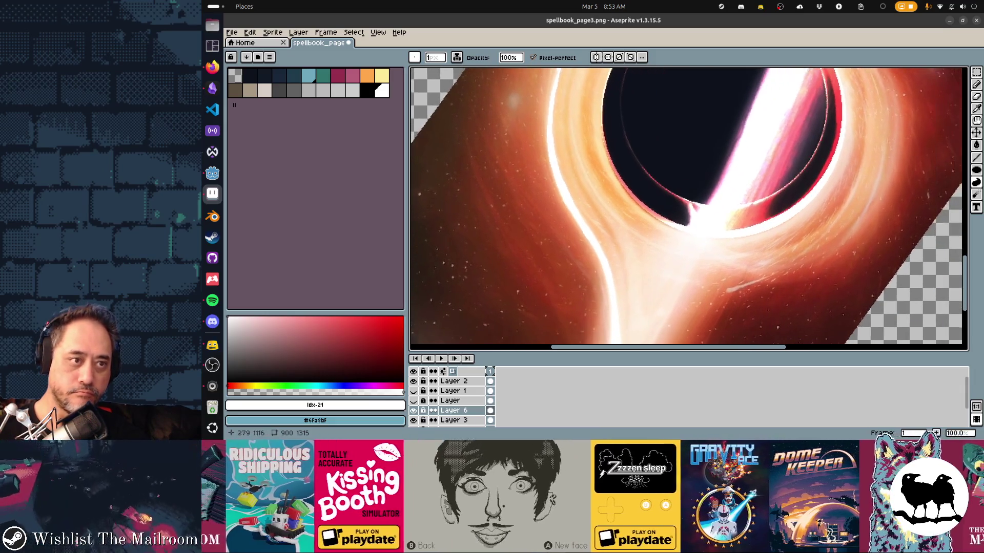
pyautogui.hscroll(2, 689, 207)
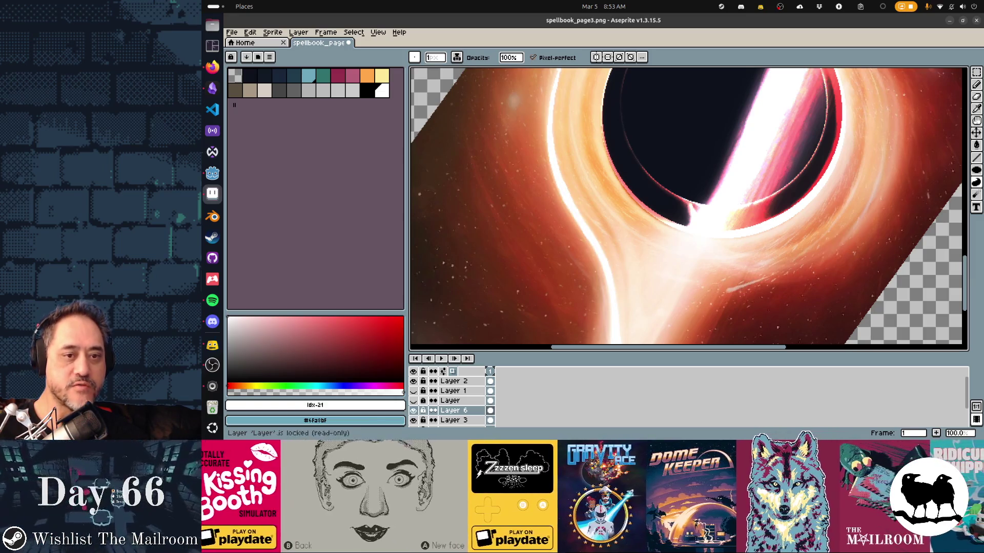
pyautogui.scroll(3, 688, 209)
pyautogui.hscroll(1, 688, 209)
pyautogui.hscroll(2, 689, 209)
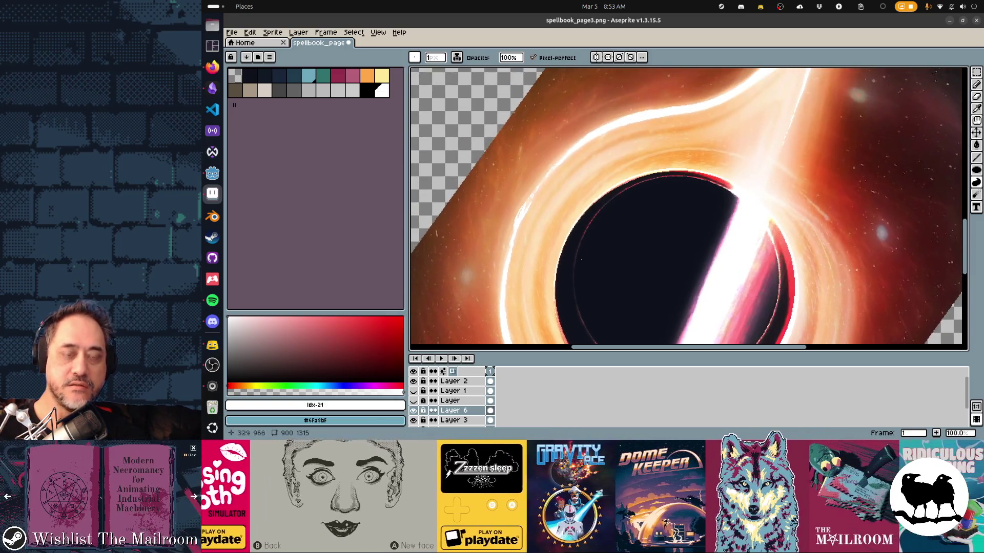
pyautogui.scroll(-2, 689, 209)
pyautogui.scroll(-1, 688, 209)
pyautogui.hscroll(-1, 688, 209)
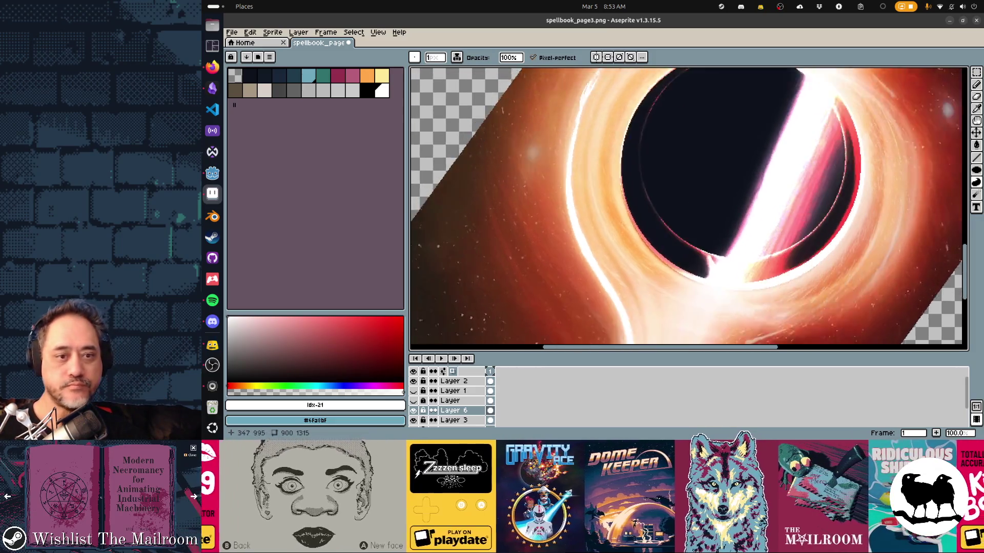
pyautogui.hscroll(-2, 689, 209)
pyautogui.scroll(-1, 689, 209)
pyautogui.hscroll(1, 688, 209)
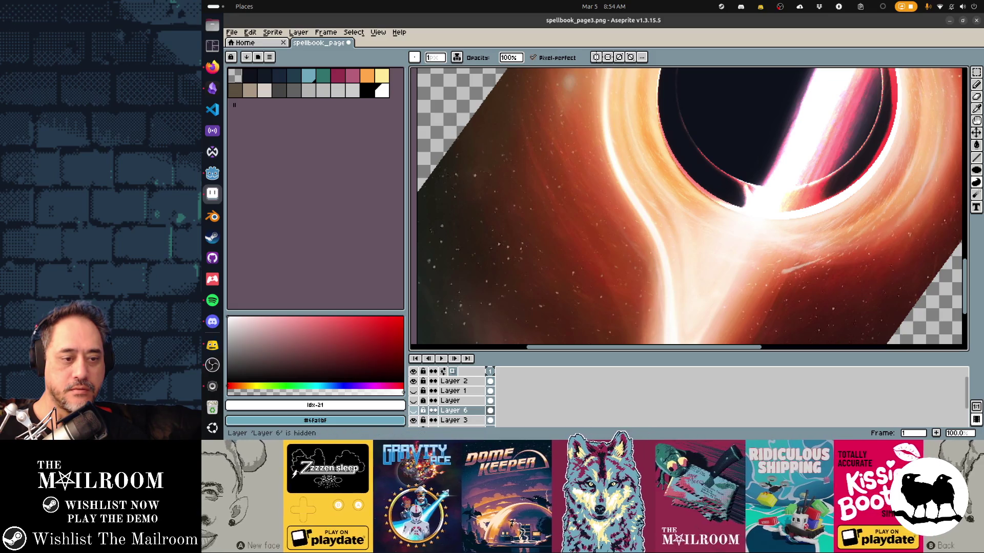
# Move Layer 6 beneath Layer 3 in the timeline
pyautogui.click(454, 420)
pyautogui.scroll(-3, 688, 209)
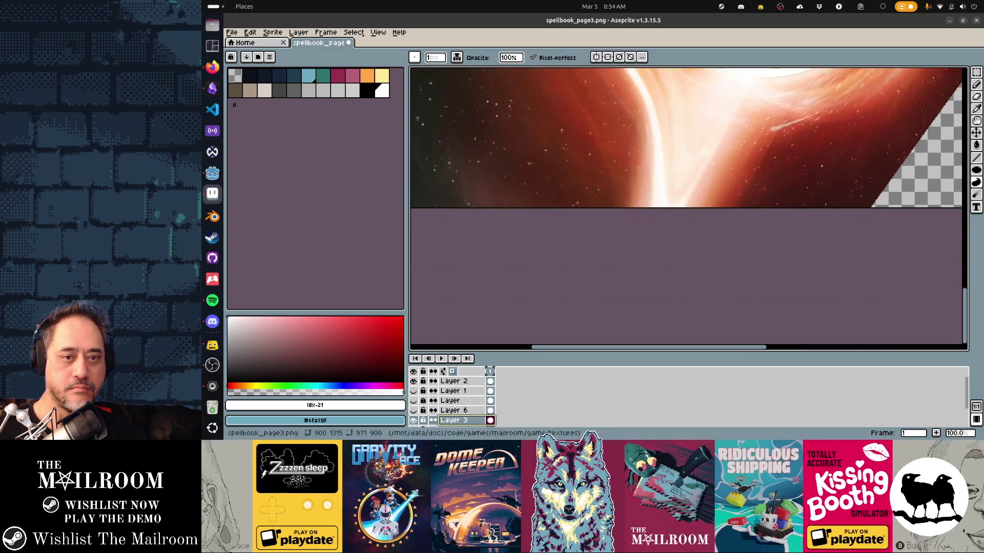
pyautogui.click(413, 410)
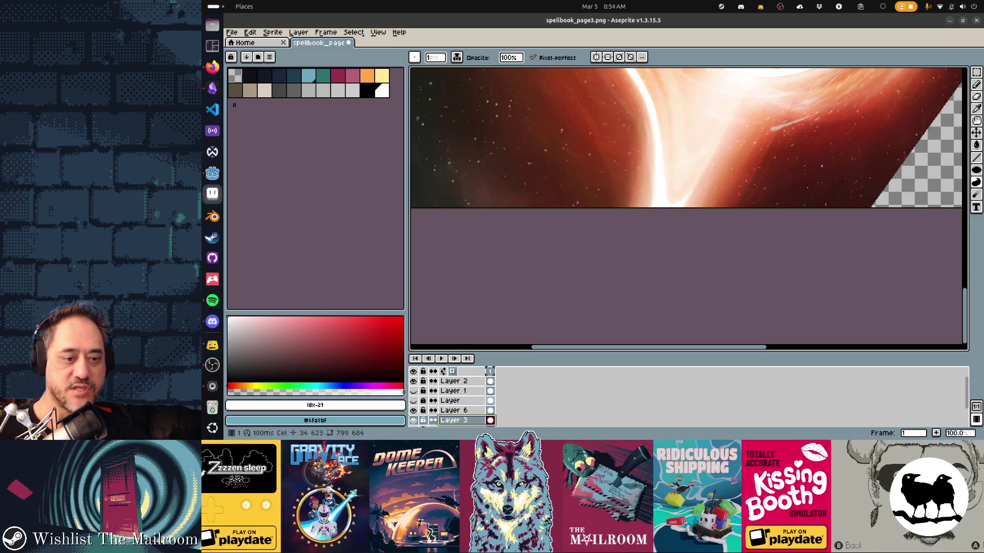
pyautogui.click(454, 410)
pyautogui.moveTo(454, 410); pyautogui.dragTo(439, 423)
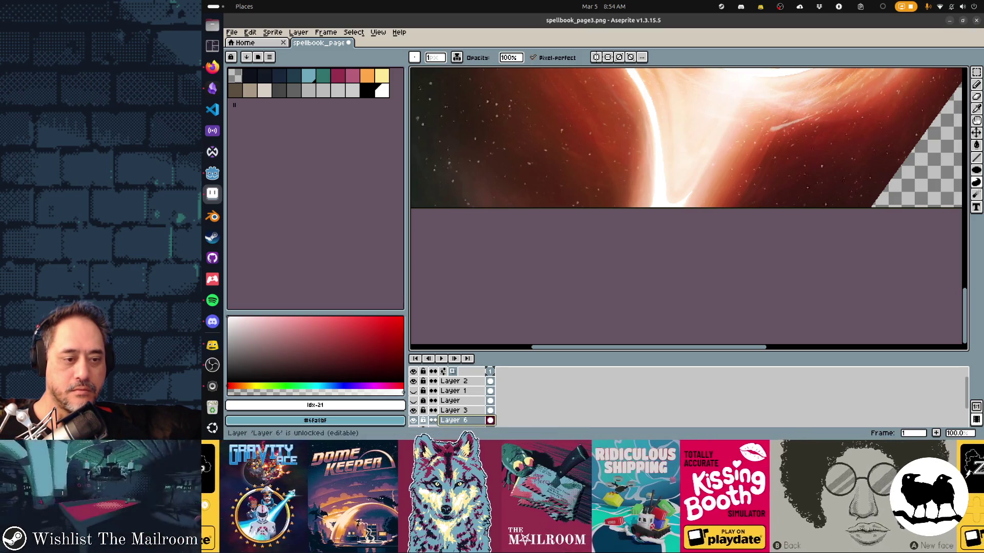
pyautogui.scroll(-2, 688, 208)
pyautogui.scroll(2, 688, 208)
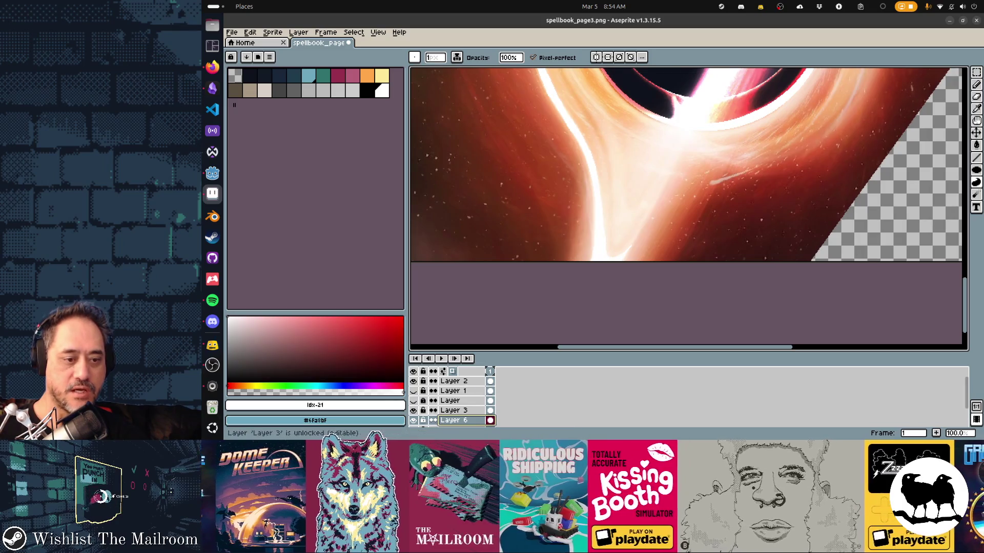
# Rename Layer 3 to 'bhole'
pyautogui.click(454, 411)
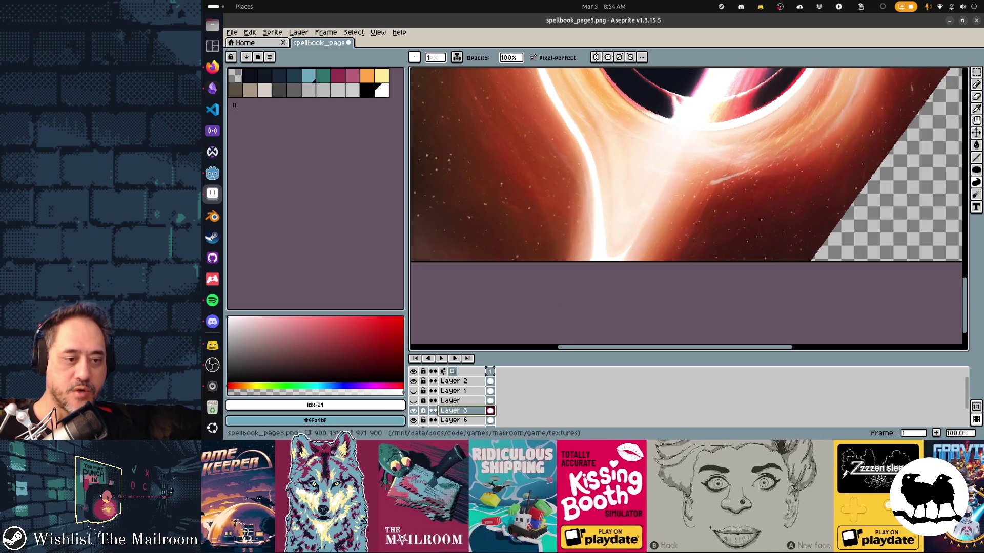
pyautogui.doubleClick(454, 411)
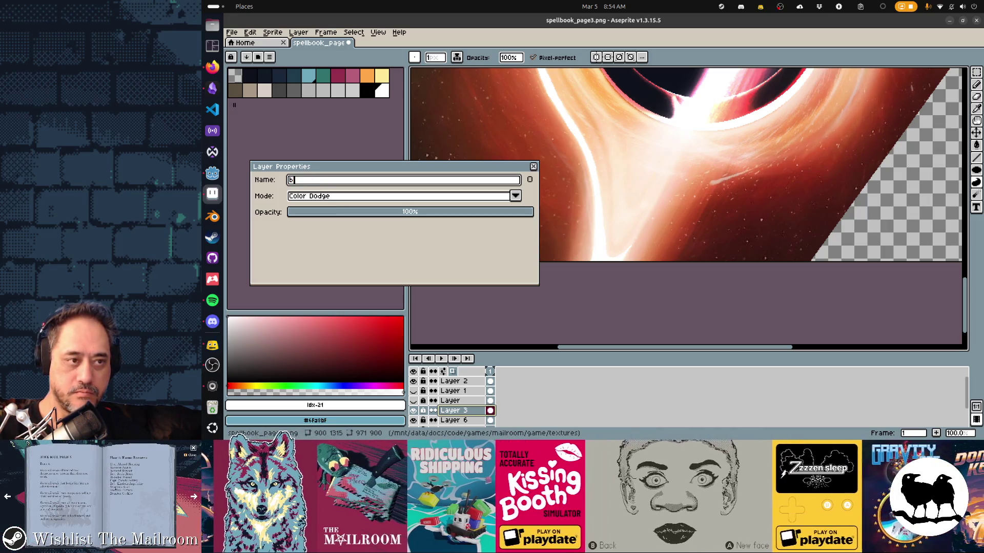
pyautogui.write('hole')
pyautogui.press('Return')
pyautogui.scroll(3, 688, 207)
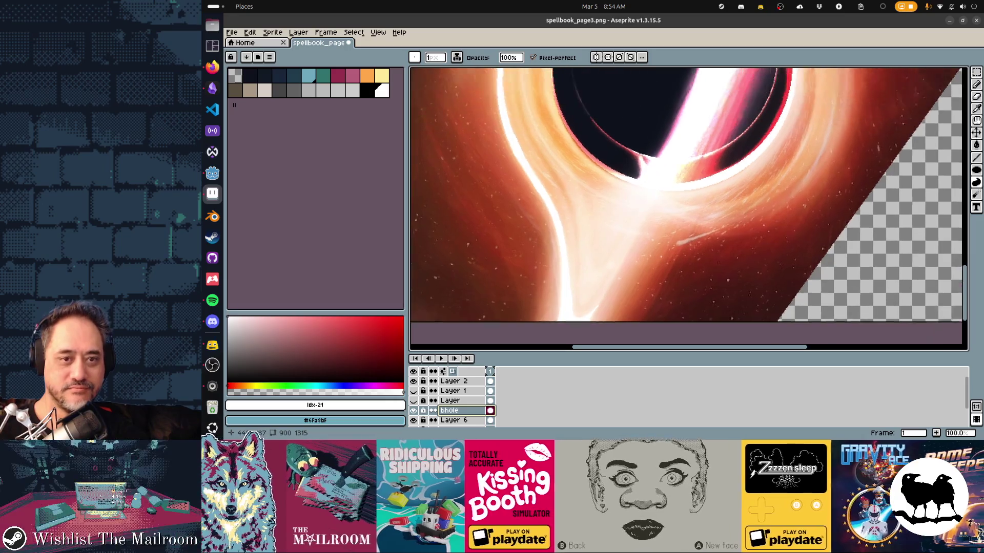
pyautogui.scroll(3, 688, 208)
pyautogui.press('Tab')
pyautogui.scroll(2, 687, 231)
pyautogui.scroll(2, 688, 246)
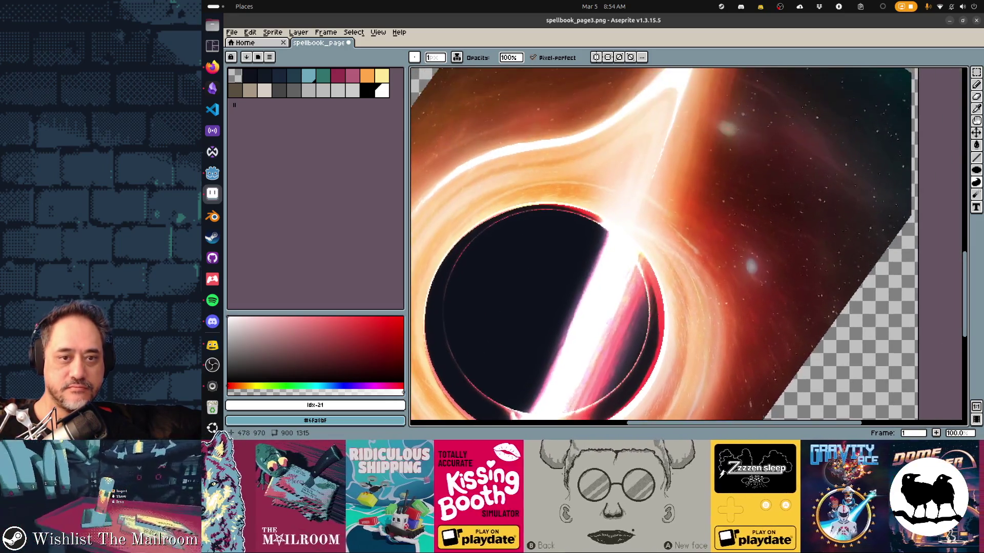
pyautogui.scroll(-4, 688, 246)
pyautogui.scroll(2, 687, 246)
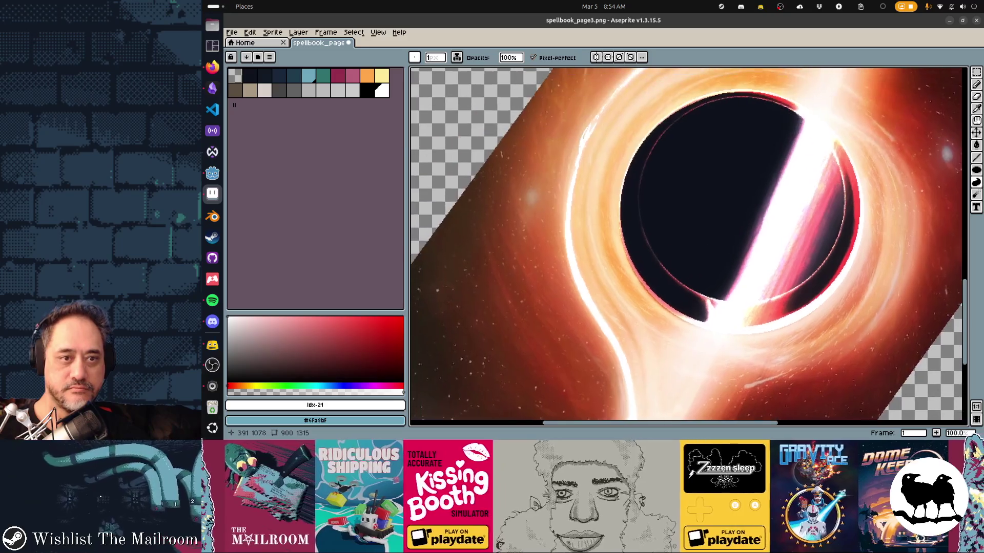
pyautogui.scroll(2, 688, 246)
pyautogui.press('b')
pyautogui.press('d')
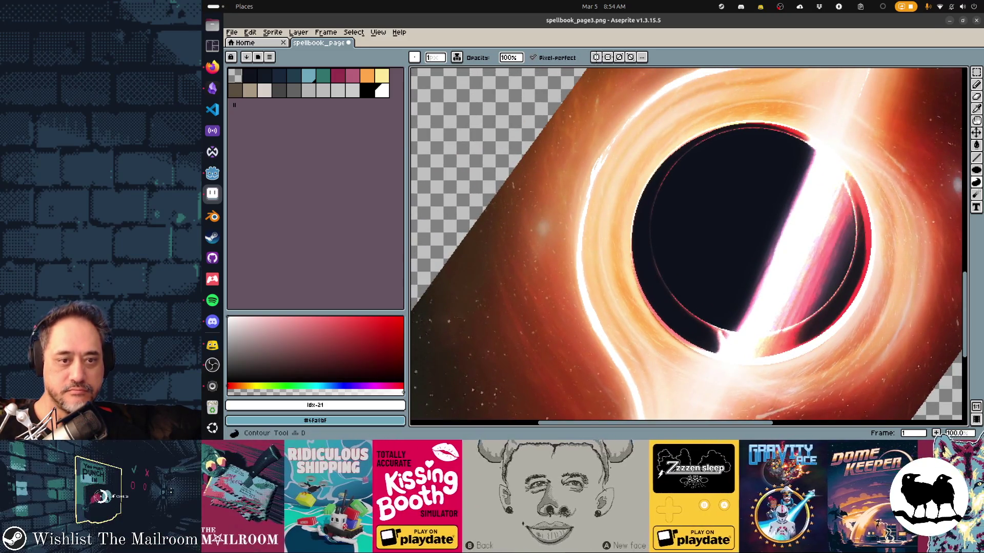
pyautogui.scroll(-1, 688, 246)
pyautogui.scroll(-2, 688, 246)
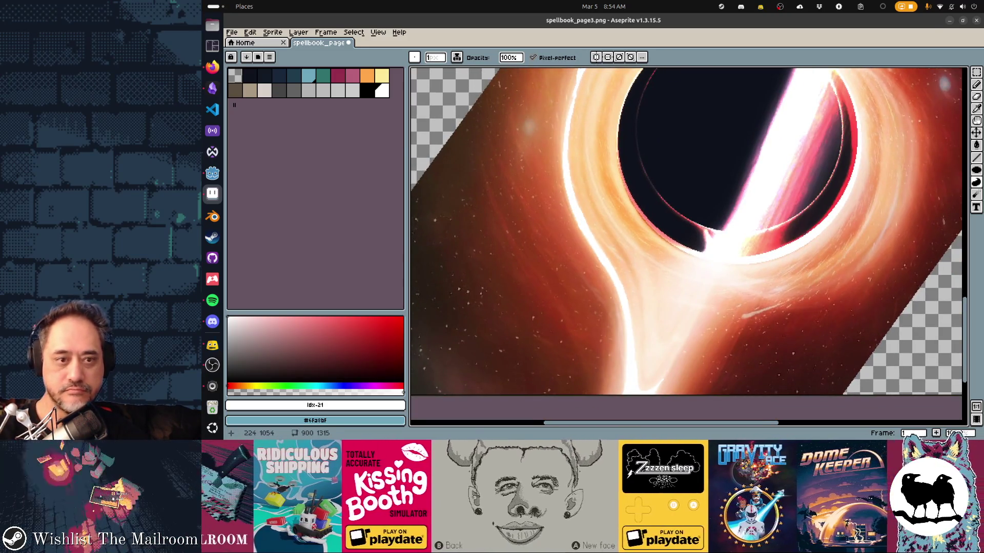
pyautogui.press('Tab')
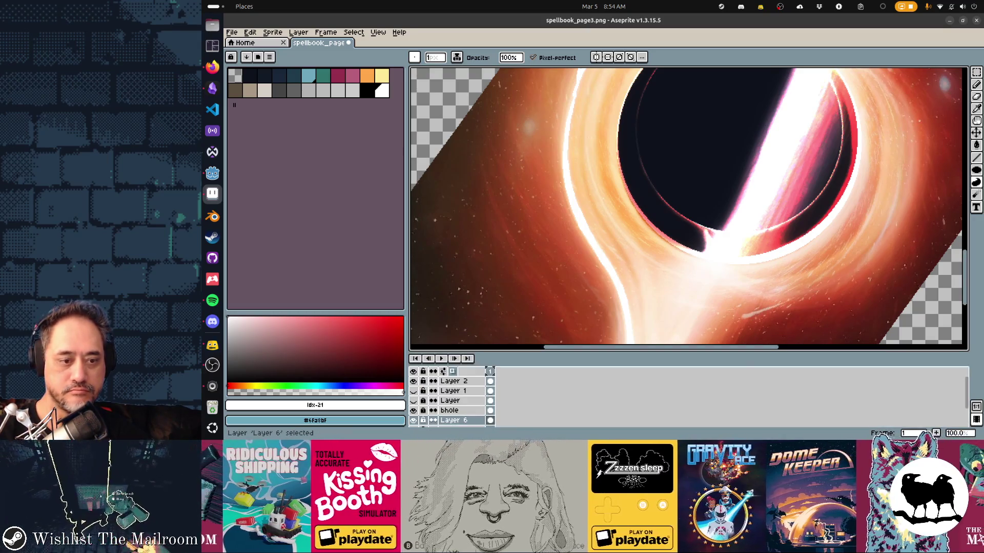
pyautogui.press('Tab')
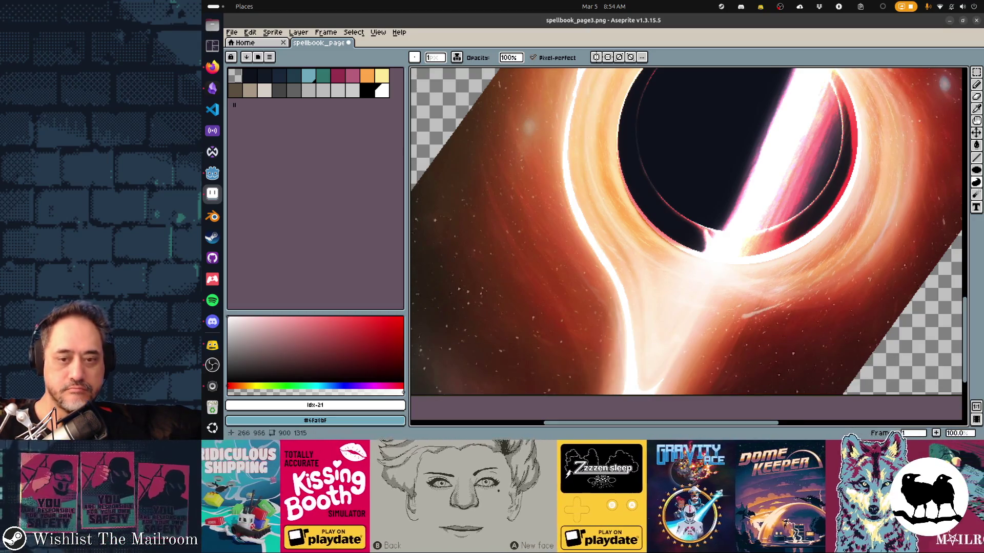
pyautogui.hscroll(2, 687, 246)
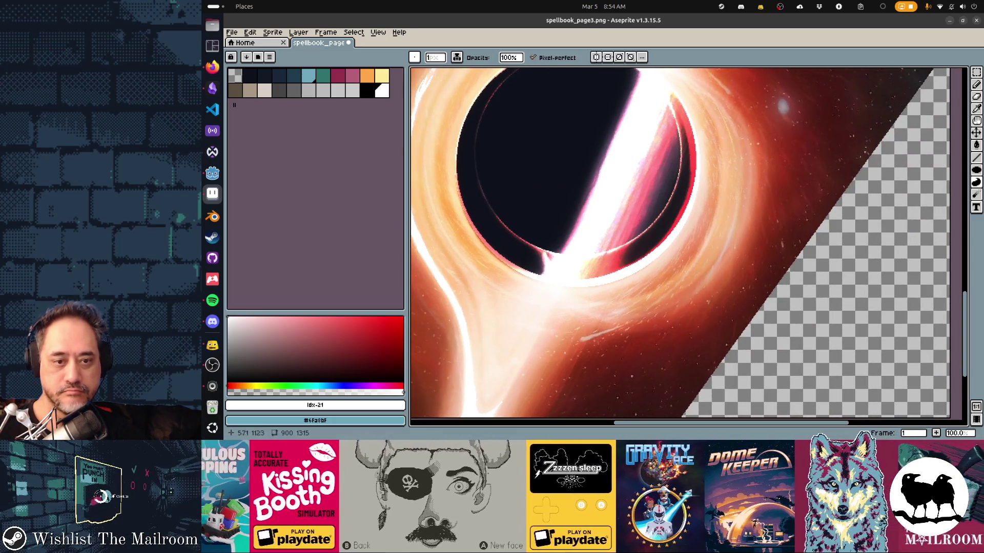
pyautogui.hscroll(-2, 688, 246)
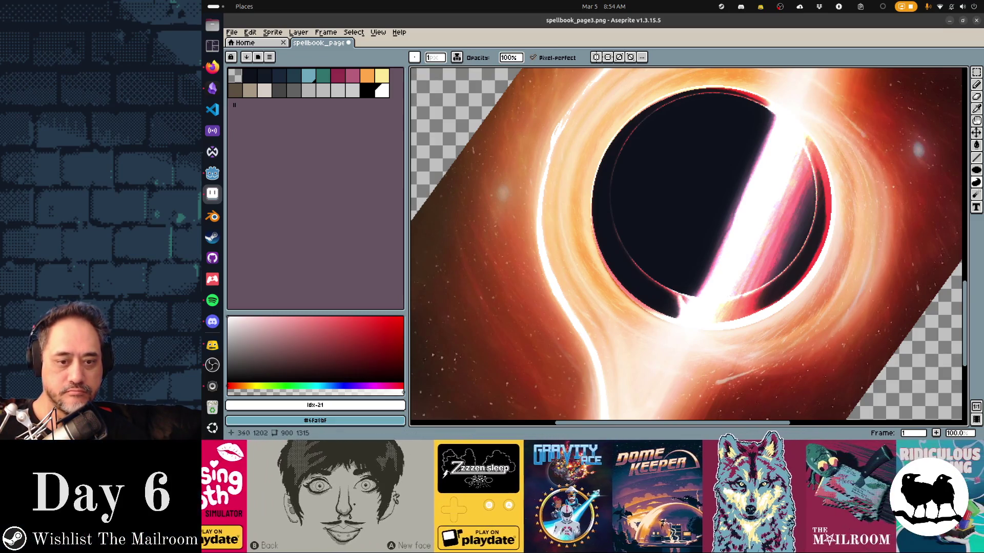
pyautogui.scroll(-2, 688, 247)
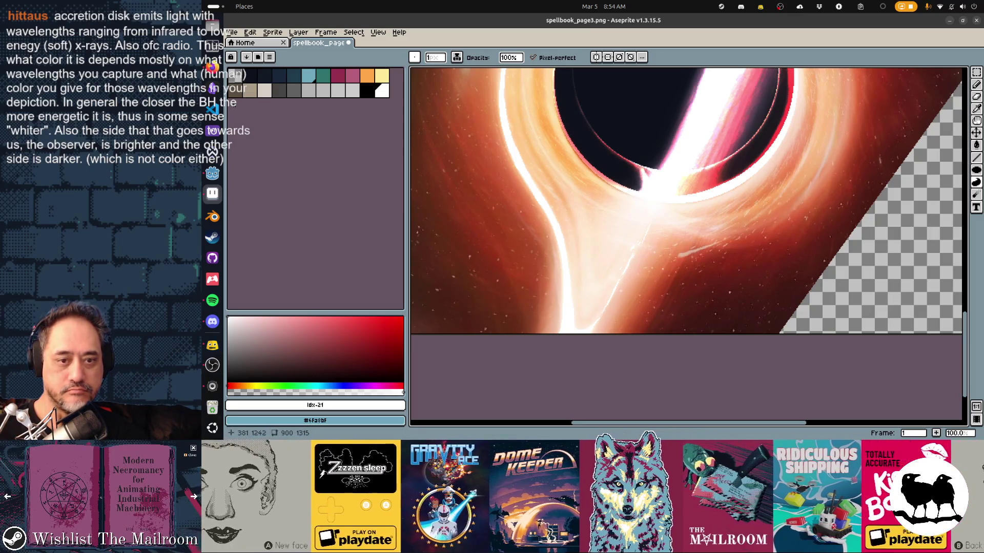
pyautogui.hotkey('ctrl', 'z')
pyautogui.hotkey('ctrl', 'z')
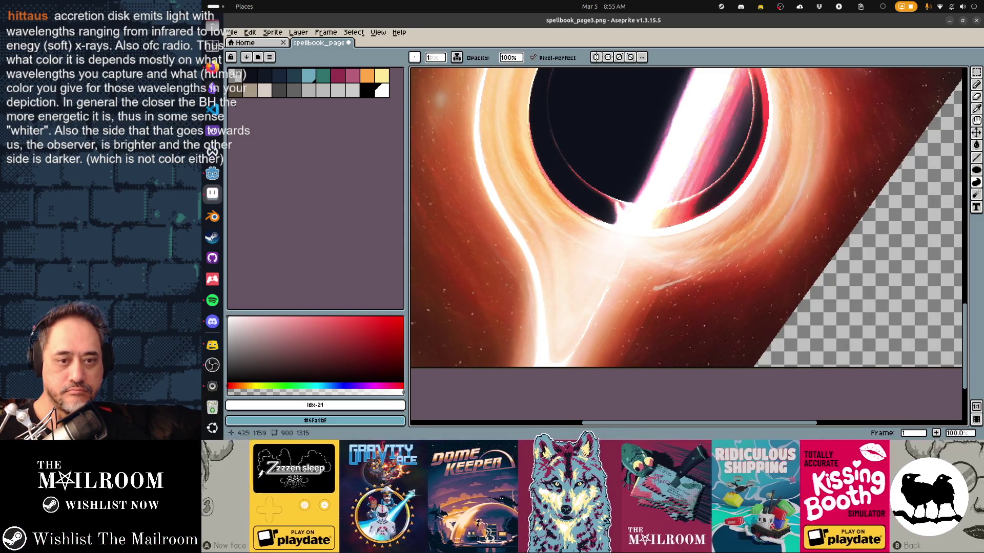
pyautogui.moveTo(614, 300); pyautogui.dragTo(557, 342)
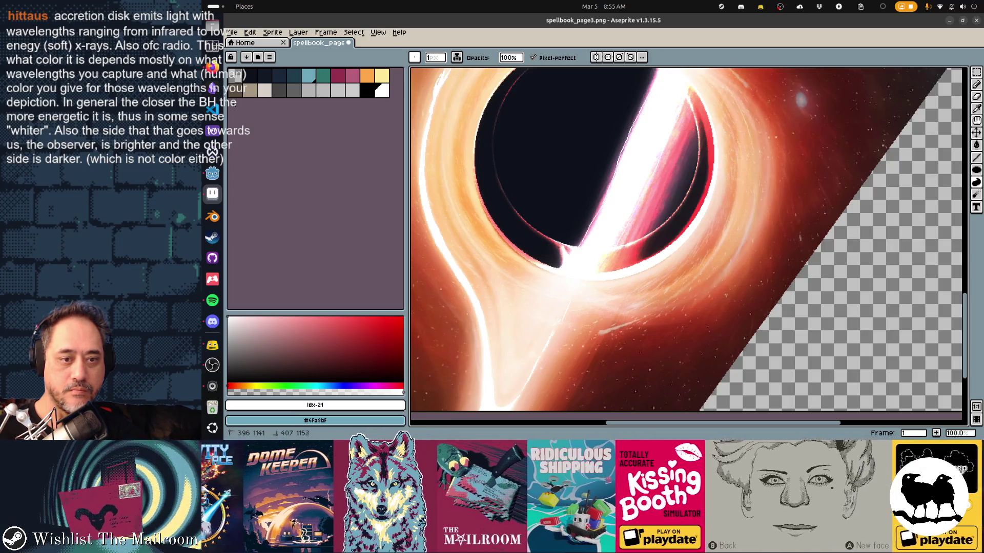
pyautogui.scroll(3, 688, 246)
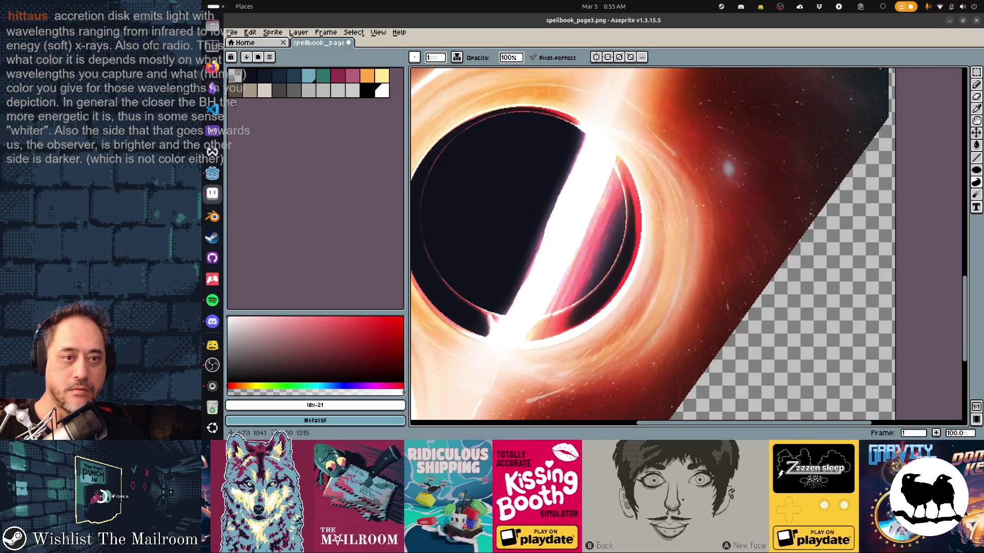
pyautogui.scroll(3, 688, 244)
pyautogui.scroll(3, 688, 244)
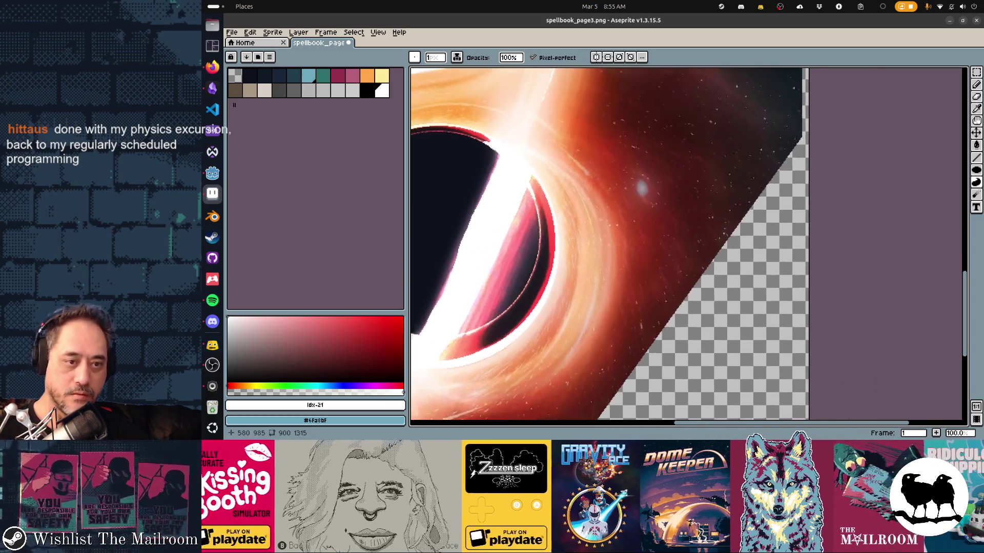
pyautogui.moveTo(638, 307); pyautogui.dragTo(592, 185)
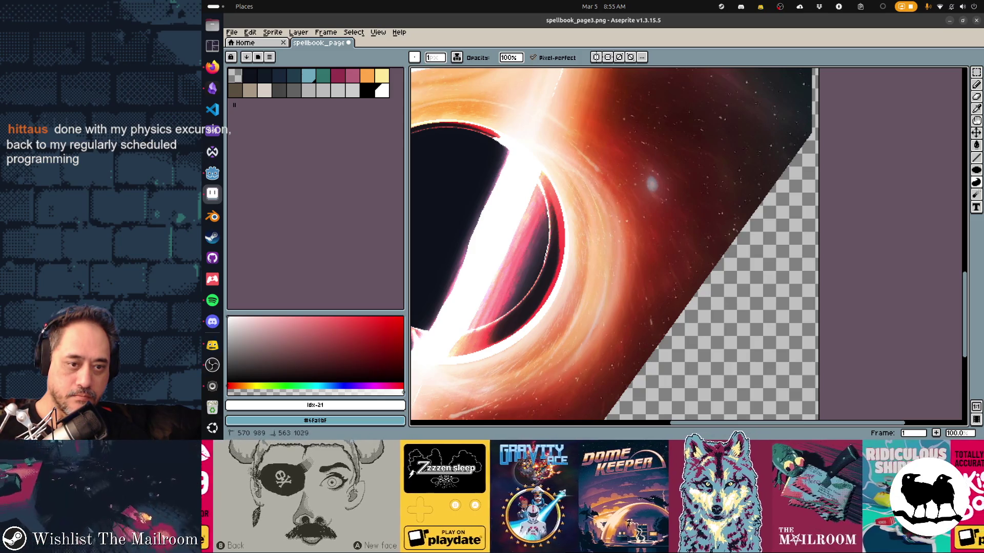
# Undo the last Contour stroke on the black hole's diagonal edge
pyautogui.hotkey('ctrl', 'z')
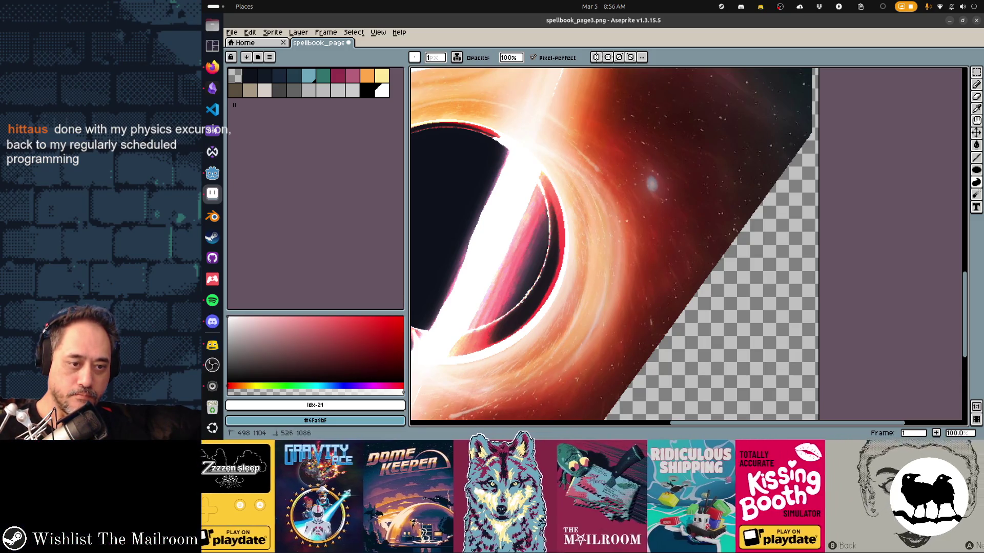
pyautogui.scroll(-3, 611, 245)
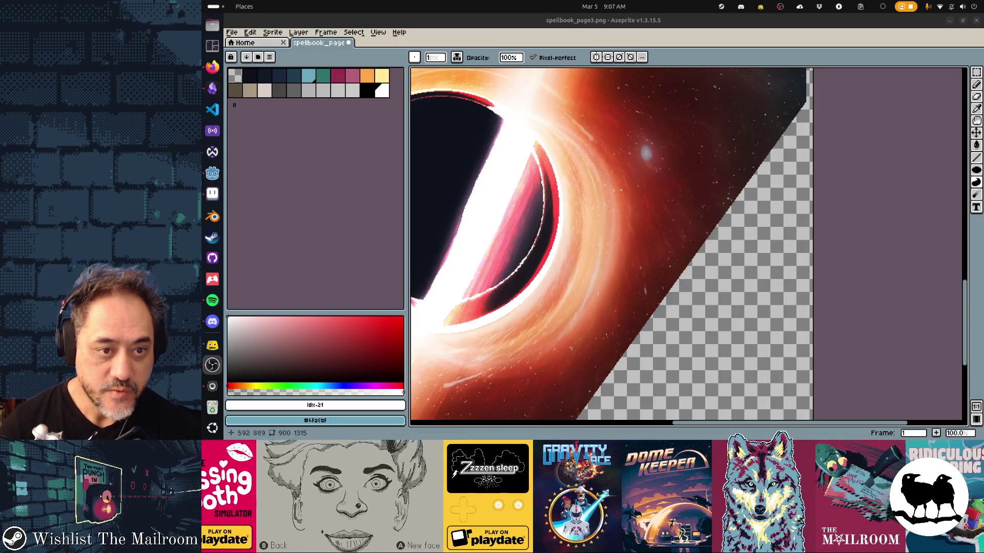
pyautogui.hscroll(-5, 688, 246)
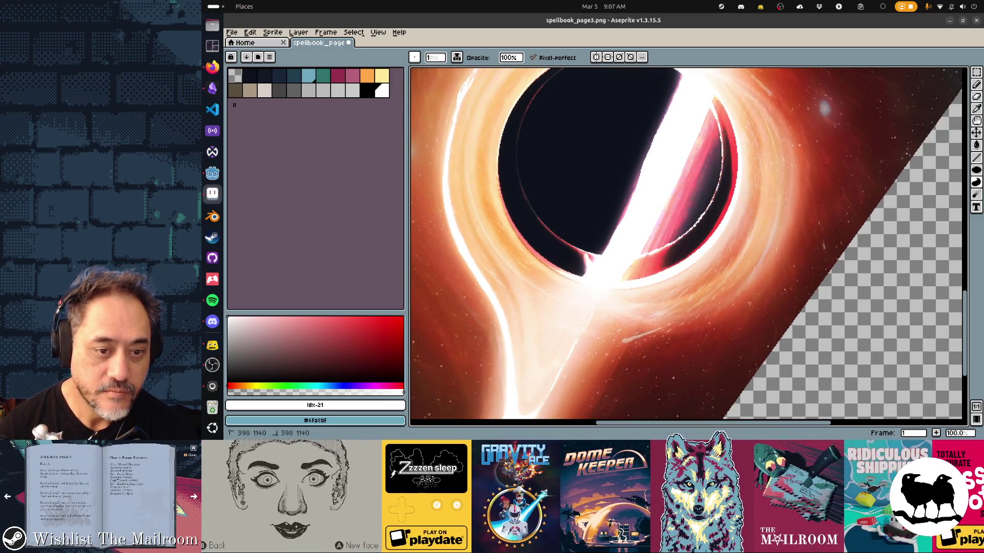
# Show the timeline and toggle Layer 6 and bhole visibility to identify their contents, leaving both visible
pyautogui.press('Tab')
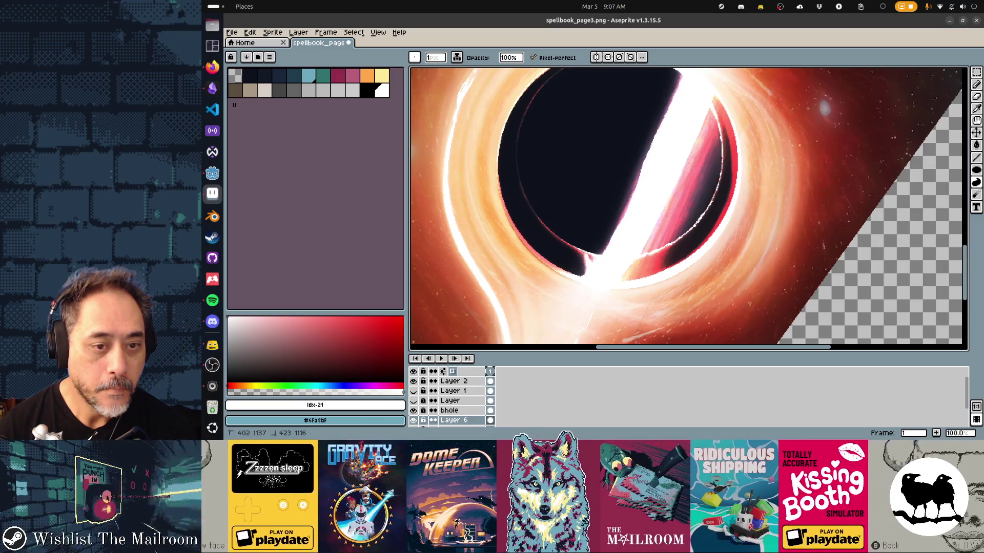
pyautogui.moveTo(689, 209); pyautogui.dragTo(732, 170)
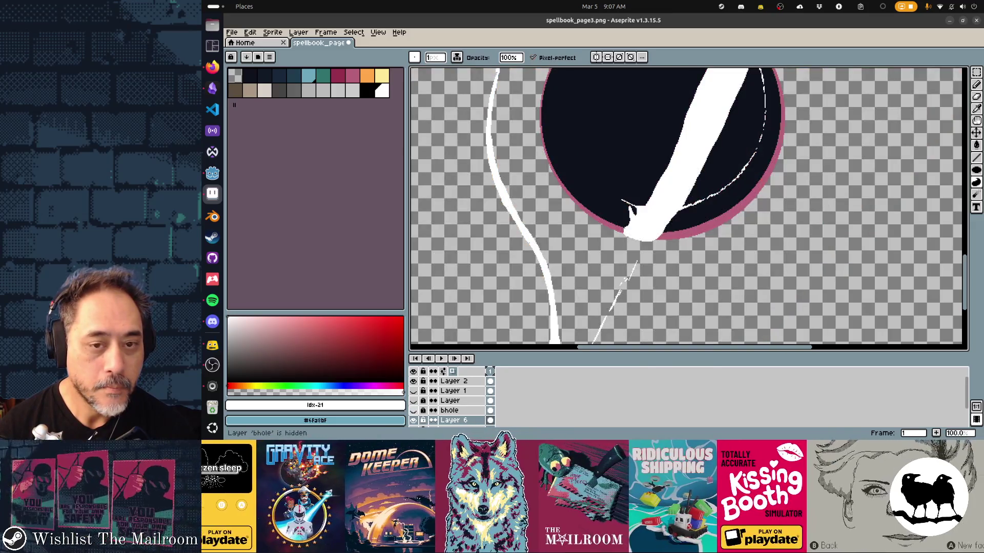
pyautogui.click(413, 421)
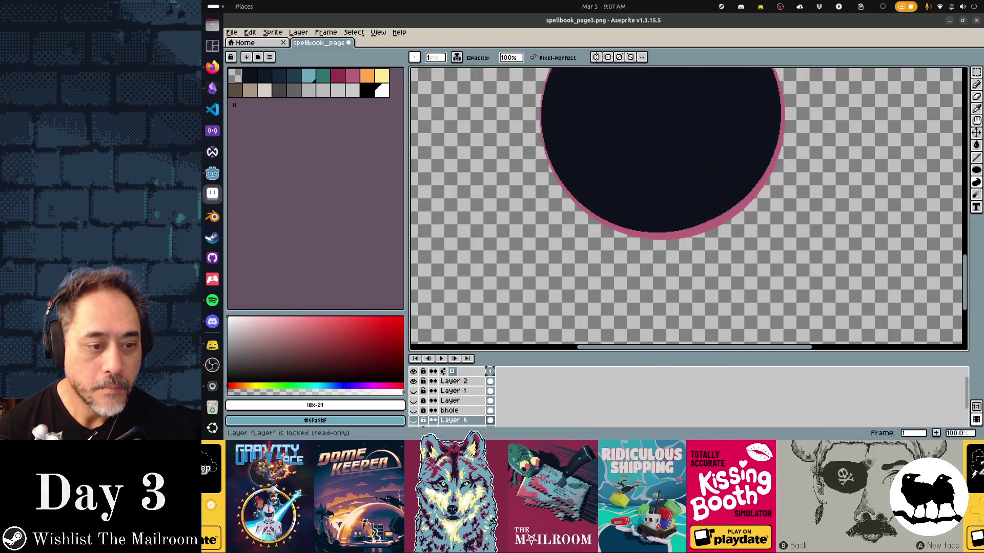
pyautogui.click(413, 420)
pyautogui.click(413, 410)
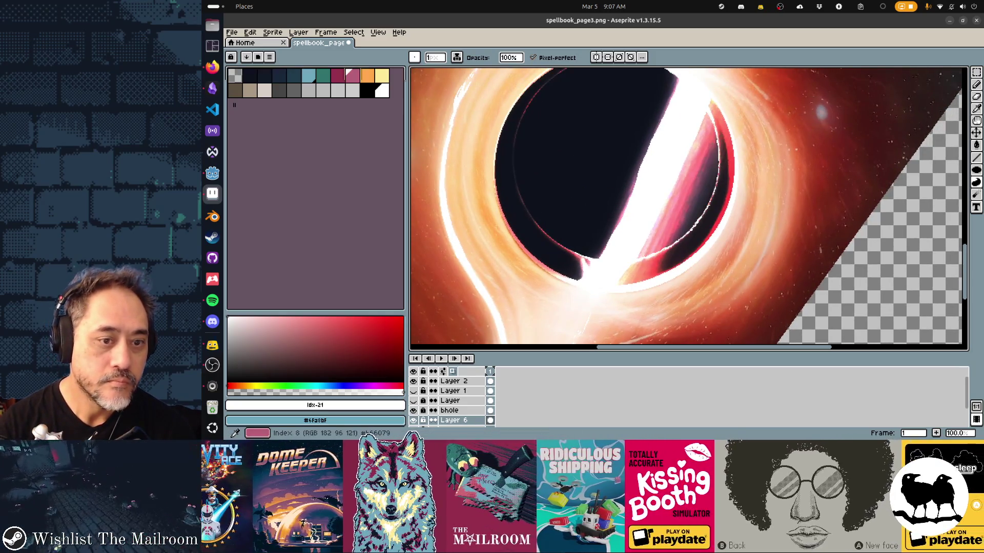
# Undo the last two contour fills on the black hole's inner edge
pyautogui.click(352, 74)
pyautogui.scroll(1, 545, 323)
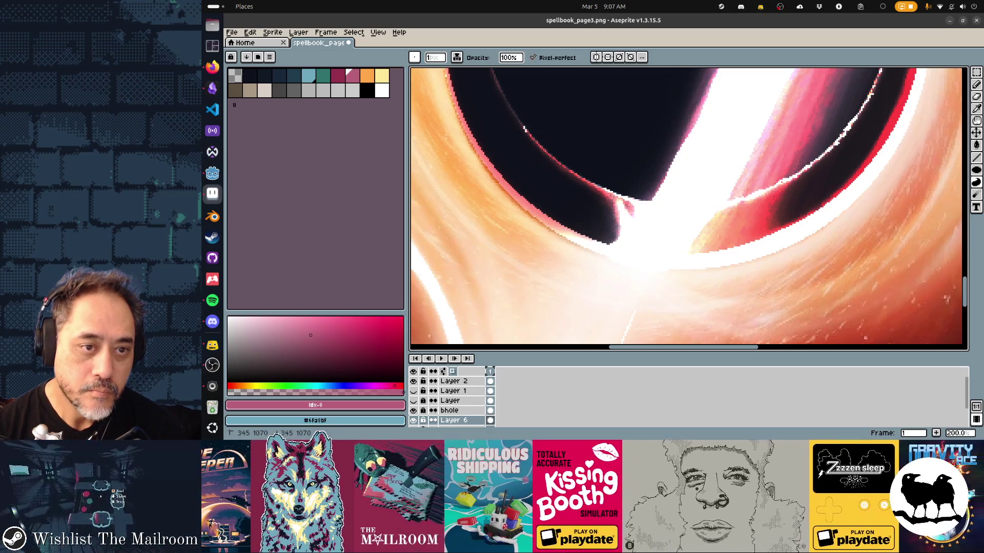
pyautogui.press('v')
pyautogui.hotkey('ctrl', 'z')
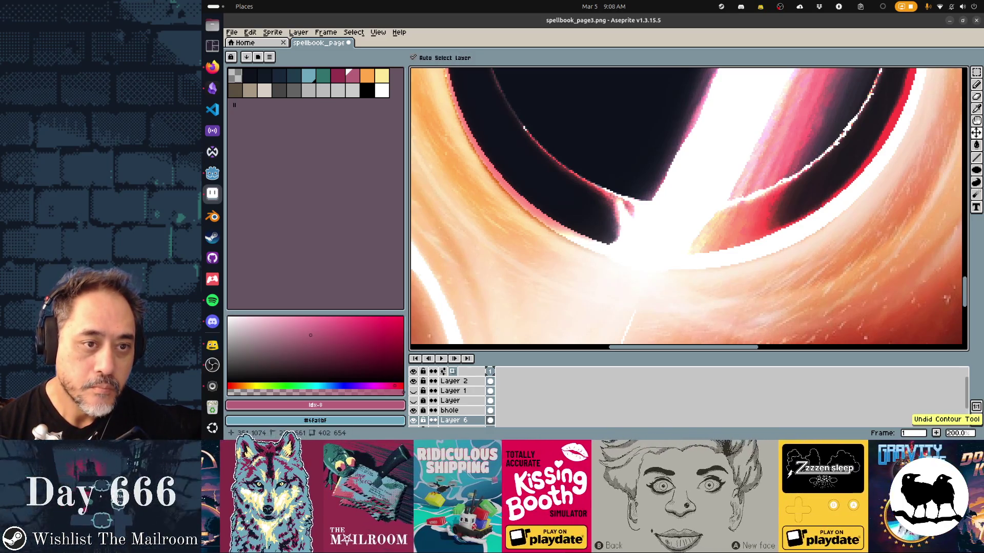
pyautogui.press('b')
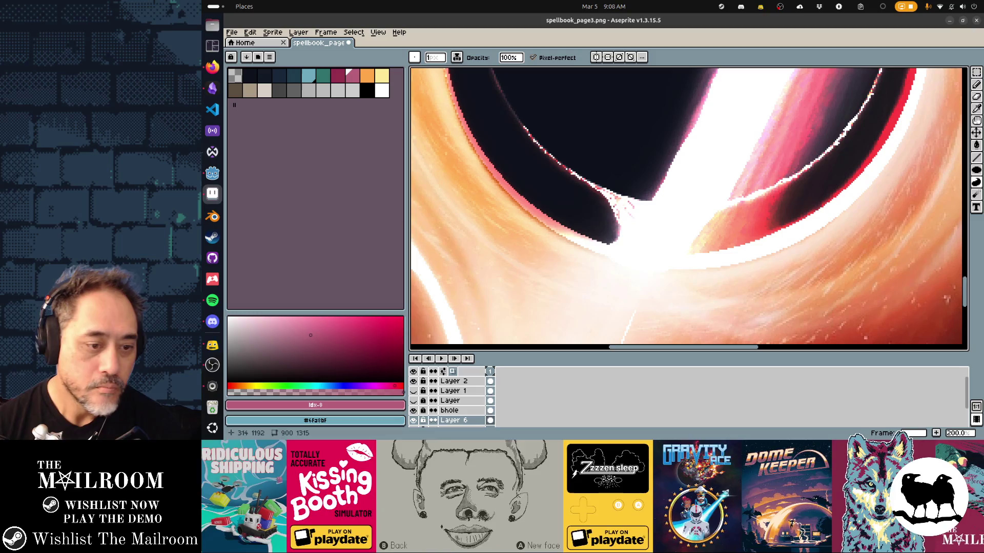
# Compare with bhole hidden, then settle on the deep pink-red swatch for touch-ups
pyautogui.click(413, 410)
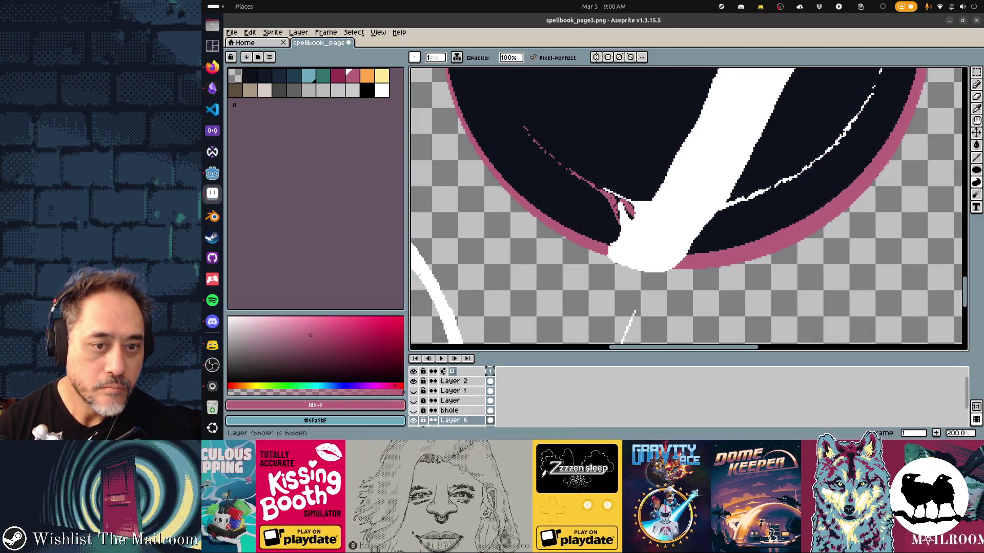
pyautogui.click(413, 410)
pyautogui.moveTo(692, 231)
pyautogui.mouseDown()
pyautogui.moveTo(592, 215)
pyautogui.moveTo(559, 197)
pyautogui.mouseUp()
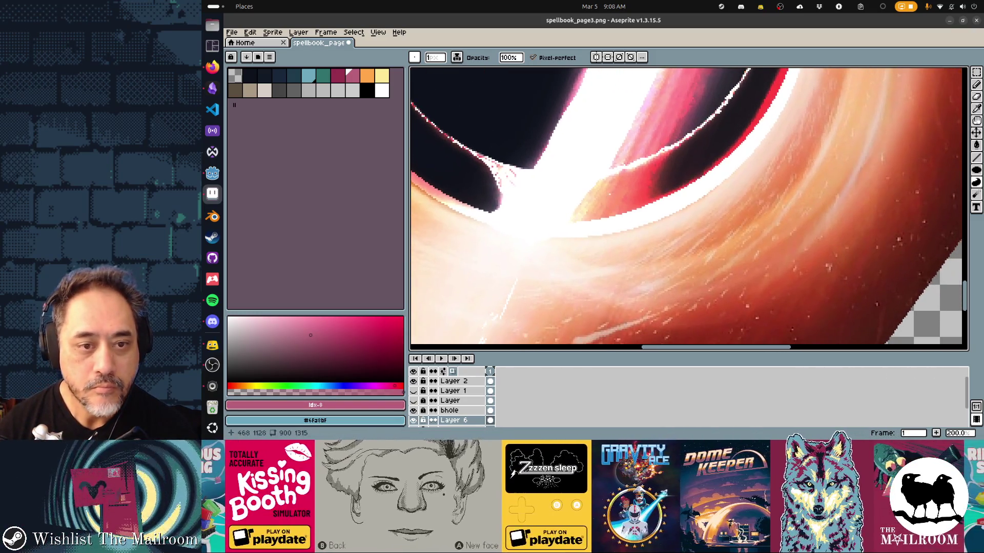
pyautogui.click(367, 75)
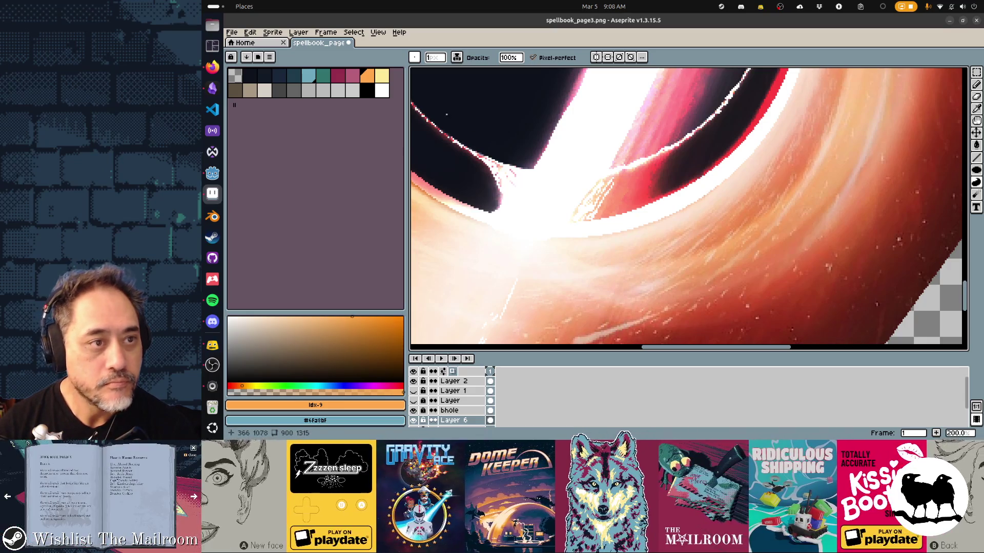
pyautogui.click(337, 74)
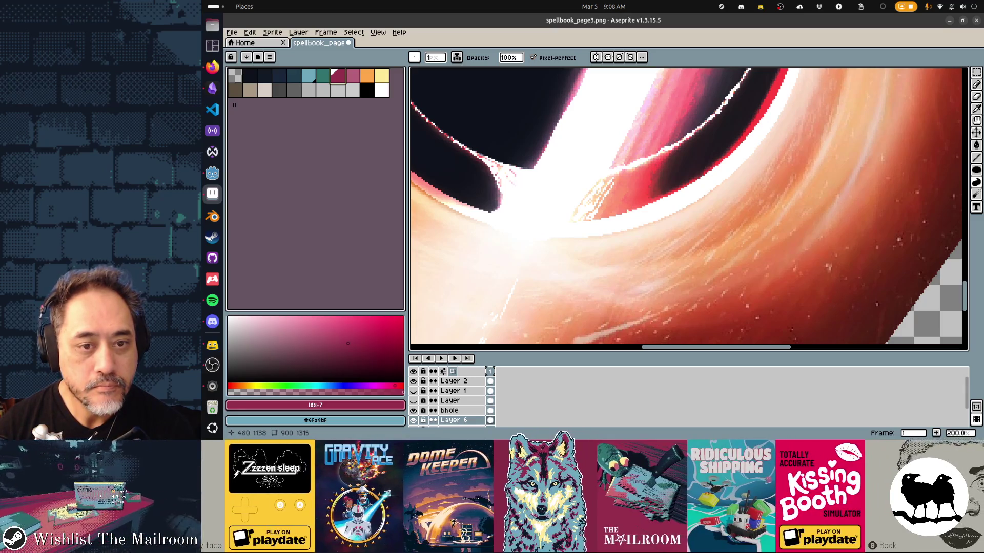
# Paint pink-red Contour strokes along the glowing ring edge, undoing the three that looked wrong
pyautogui.moveTo(653, 150); pyautogui.dragTo(626, 212)
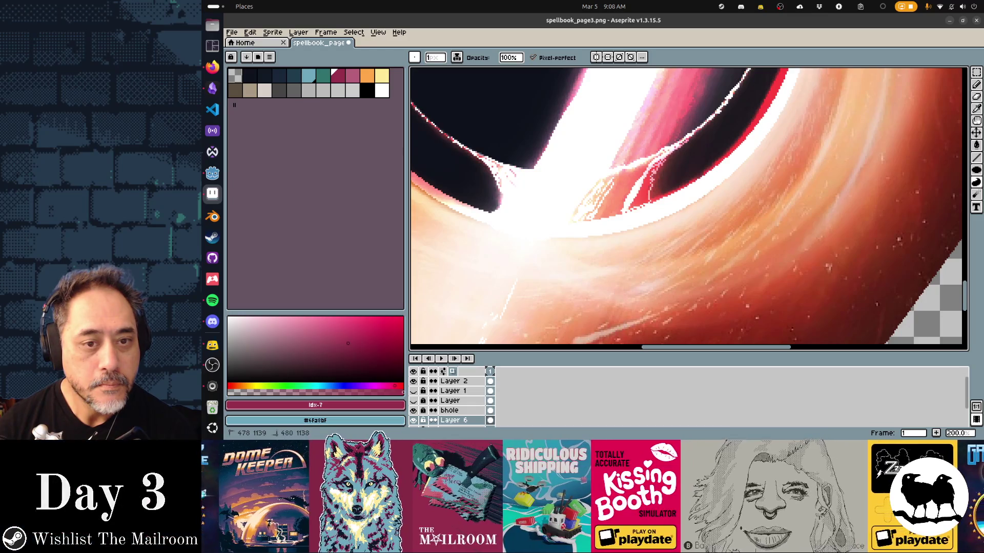
pyautogui.moveTo(631, 173); pyautogui.dragTo(651, 208)
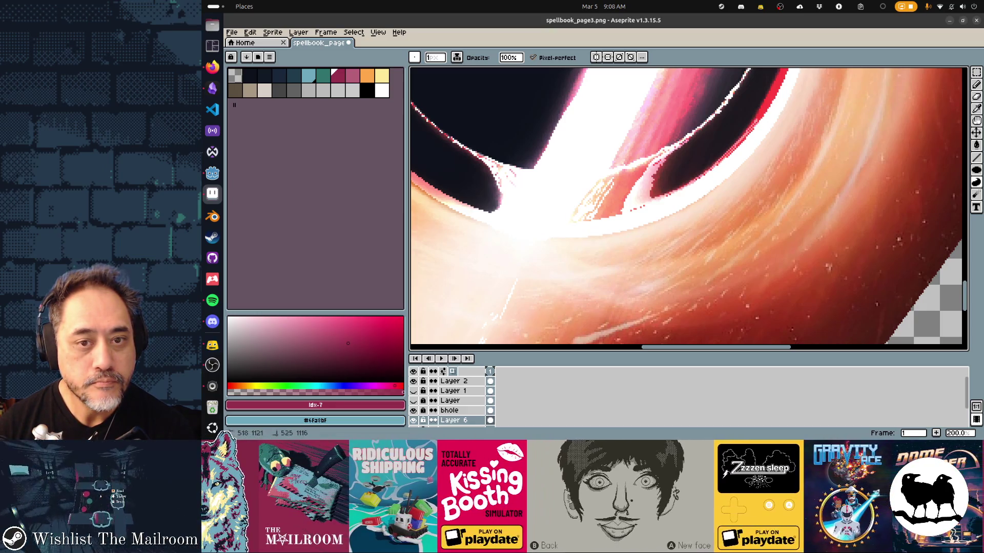
pyautogui.scroll(1, 689, 208)
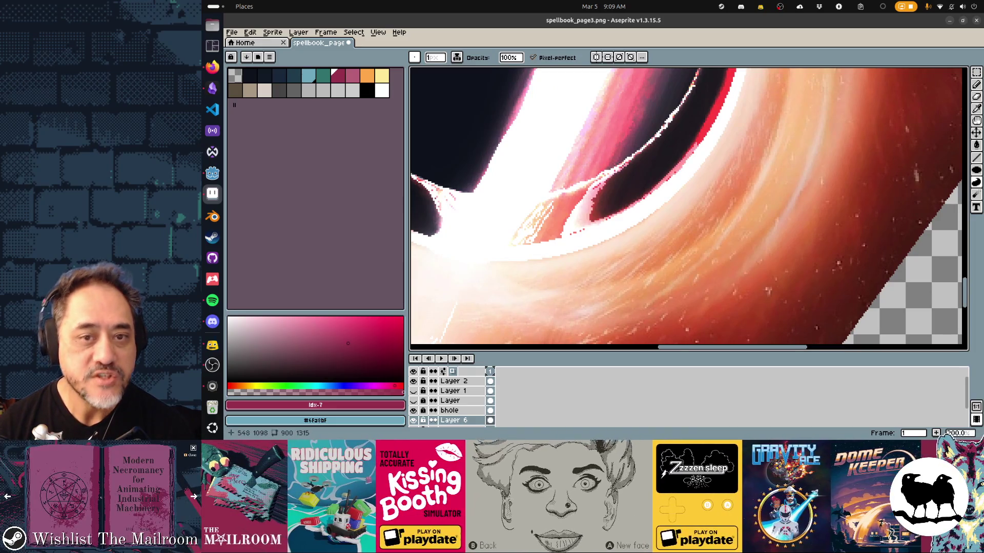
pyautogui.scroll(1, 688, 207)
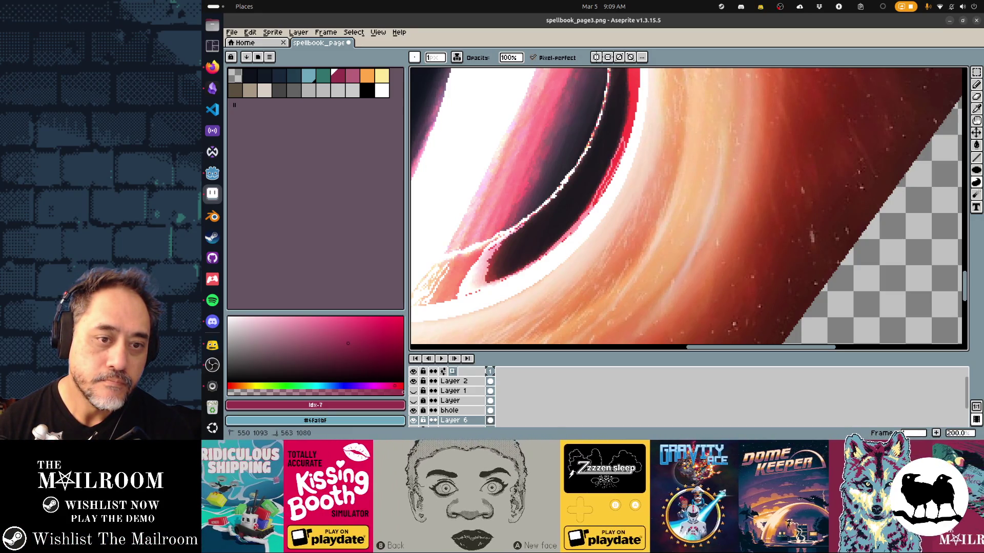
pyautogui.scroll(1, 689, 208)
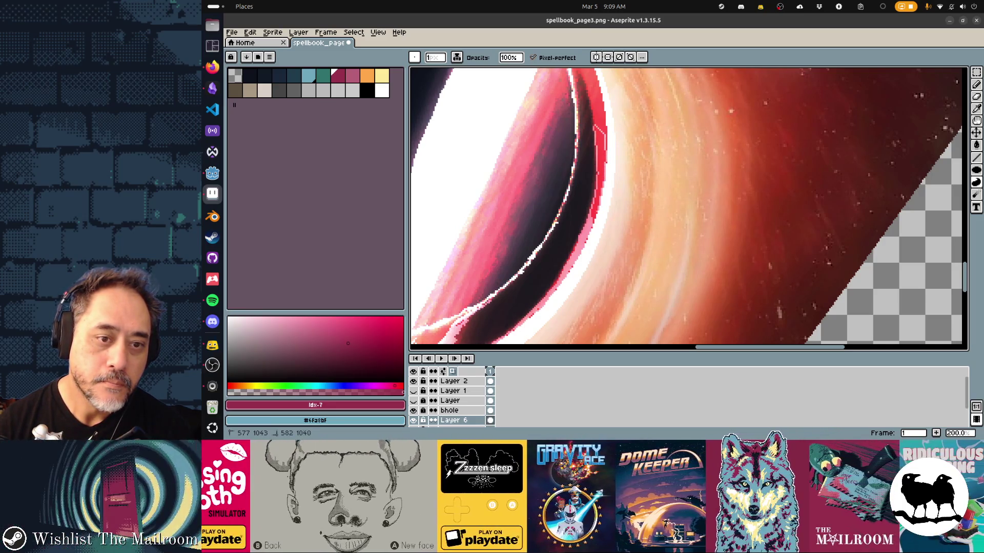
pyautogui.hotkey('ctrl', 'z')
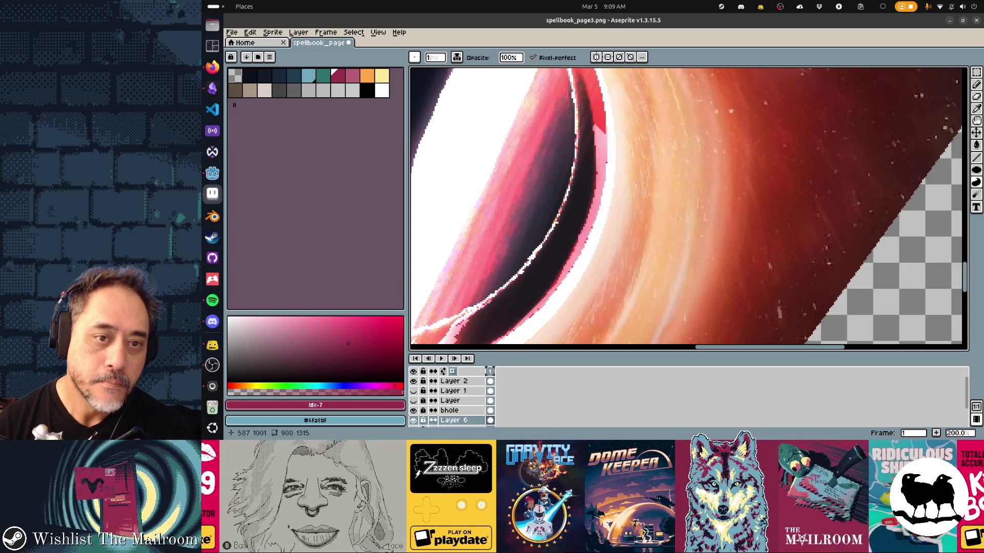
pyautogui.scroll(1, 689, 208)
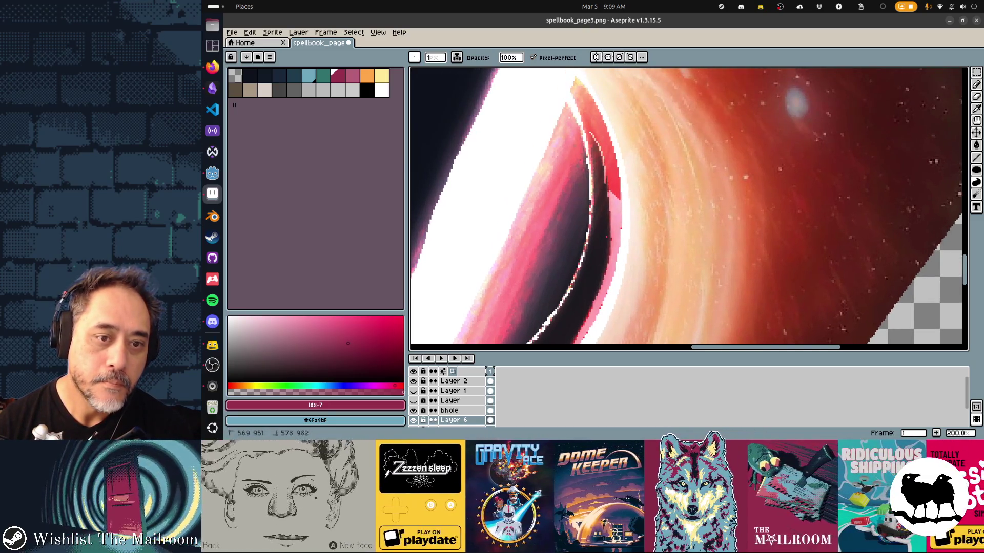
pyautogui.hotkey('ctrl', 'z')
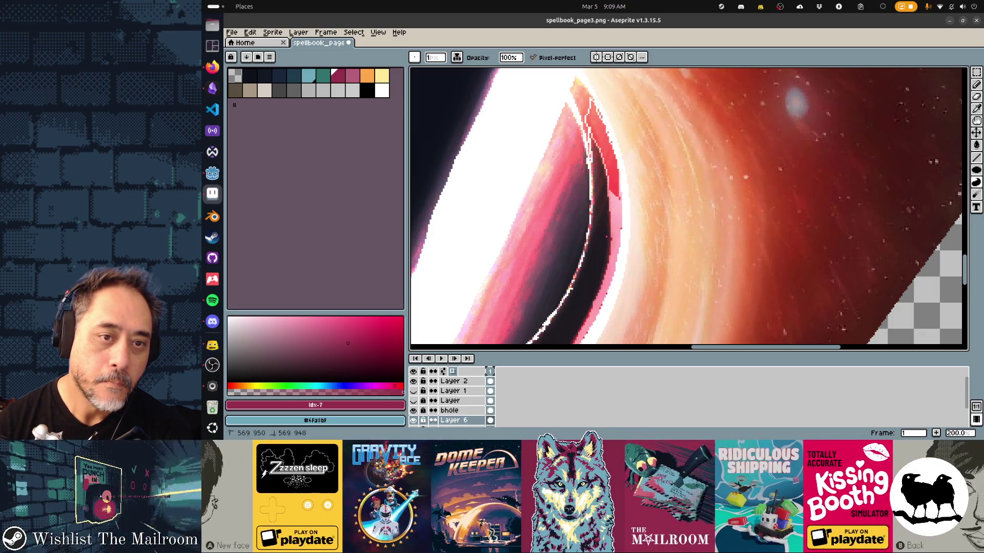
pyautogui.hotkey('ctrl', 'z')
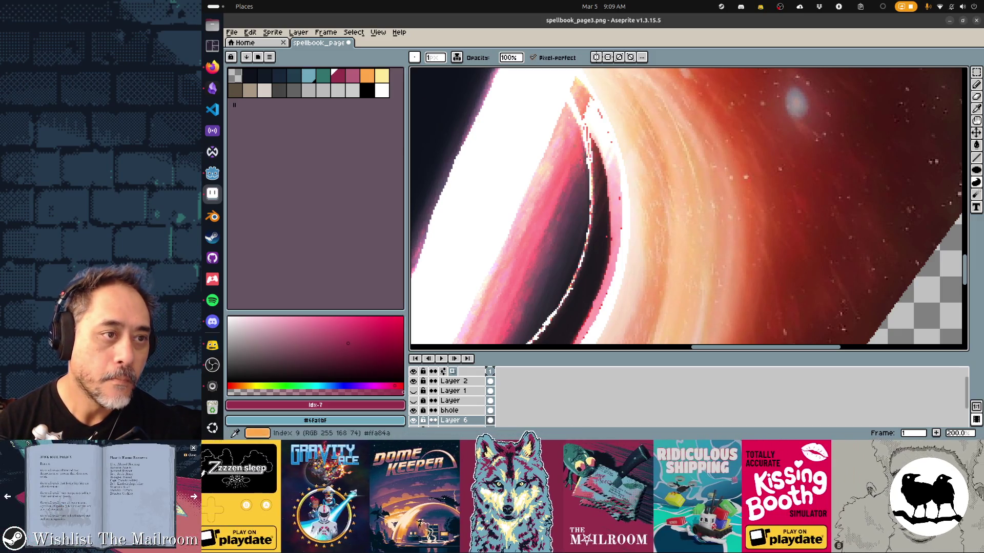
# Choose the pink palette swatch for touching up the jagged edges
pyautogui.click(367, 75)
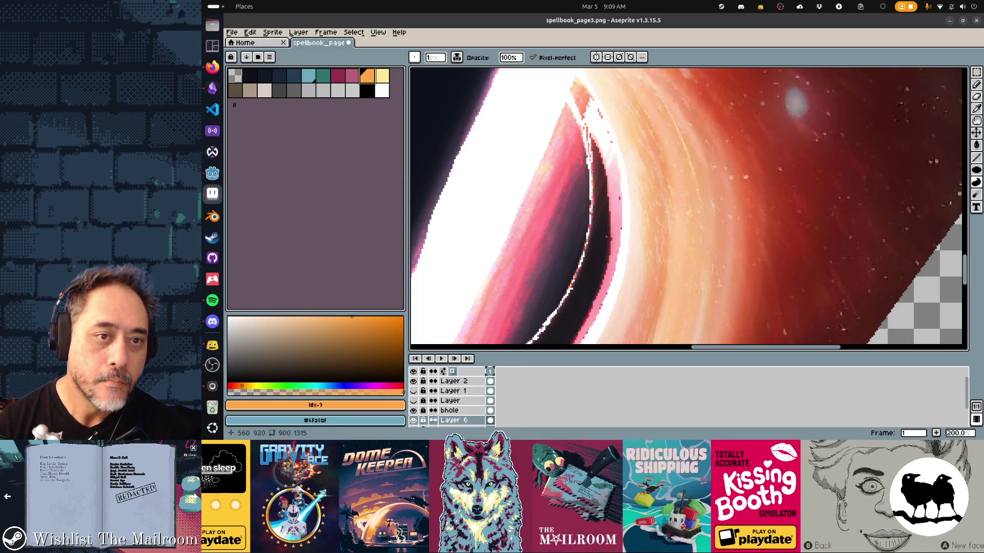
pyautogui.scroll(1, 688, 208)
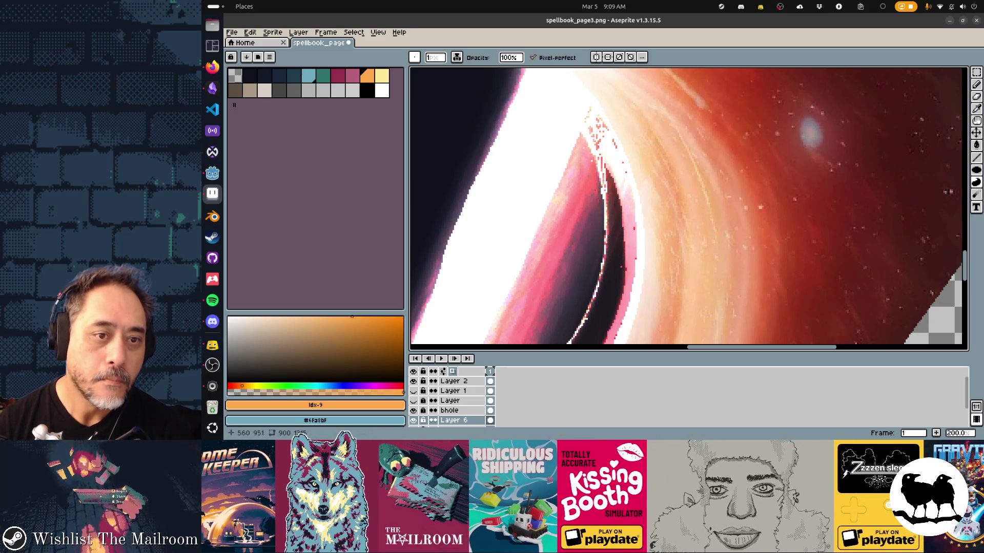
pyautogui.moveTo(615, 231); pyautogui.dragTo(730, 116)
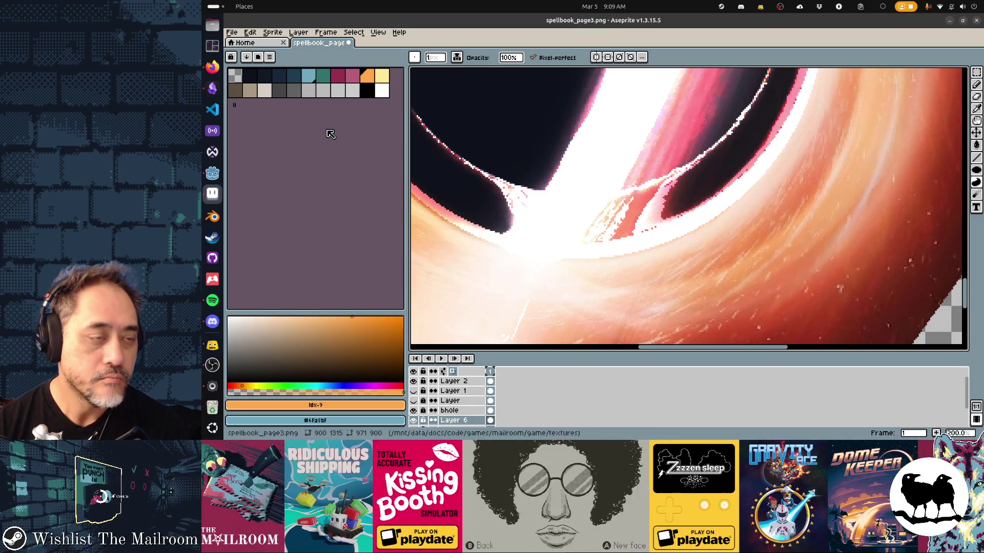
pyautogui.click(338, 74)
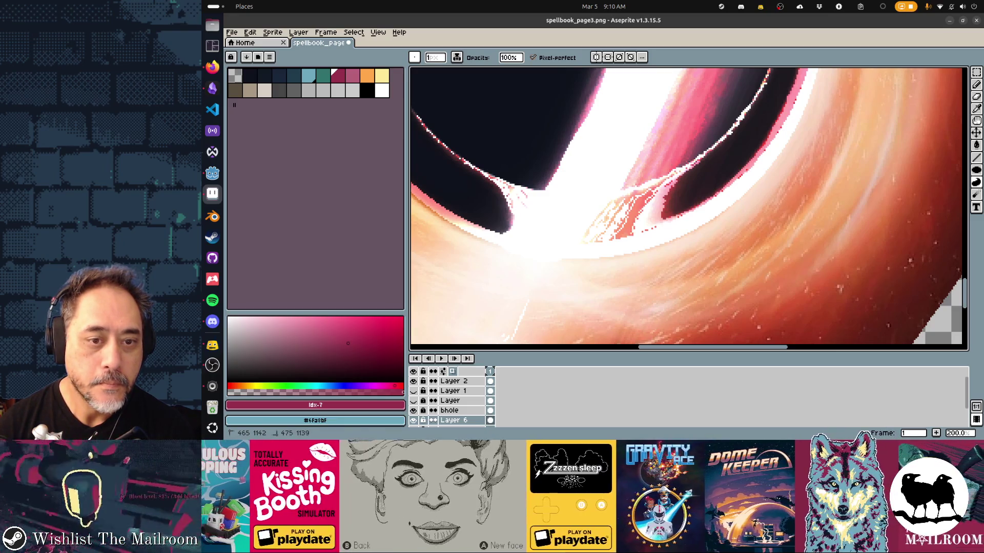
pyautogui.scroll(3, 687, 208)
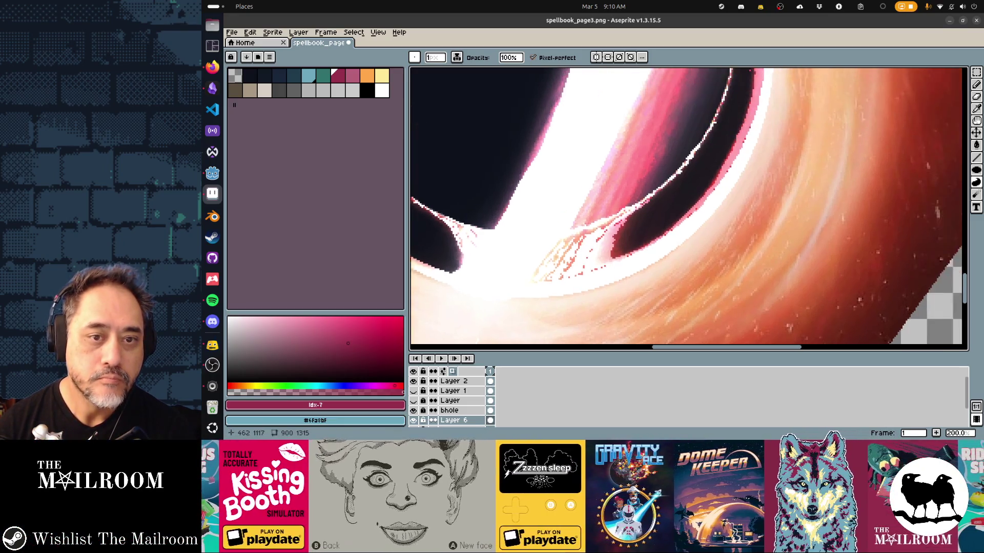
pyautogui.hscroll(3, 686, 207)
pyautogui.scroll(-3, 688, 208)
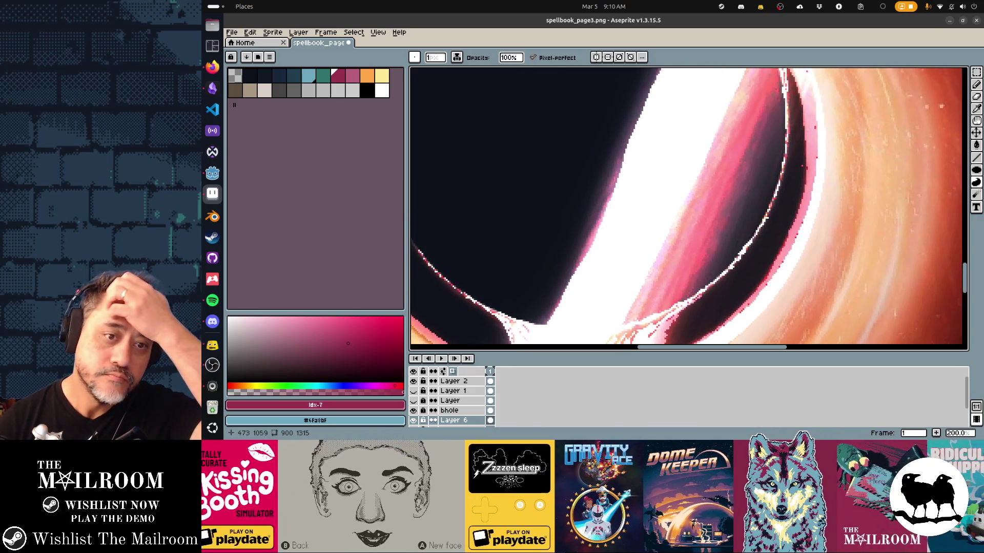
pyautogui.hscroll(-3, 689, 208)
pyautogui.scroll(3, 688, 208)
pyautogui.hscroll(3, 689, 207)
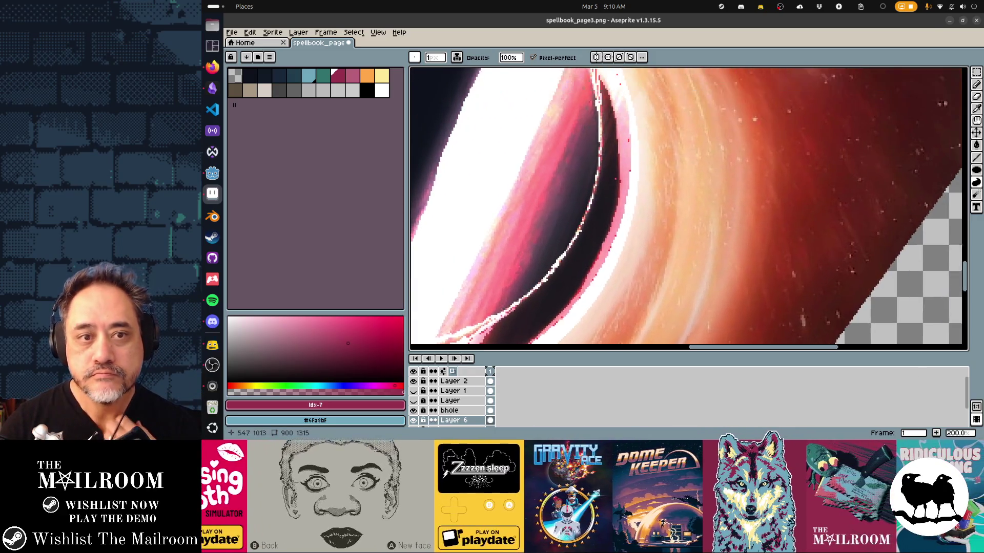
pyautogui.scroll(-3, 689, 208)
pyautogui.scroll(-2, 689, 208)
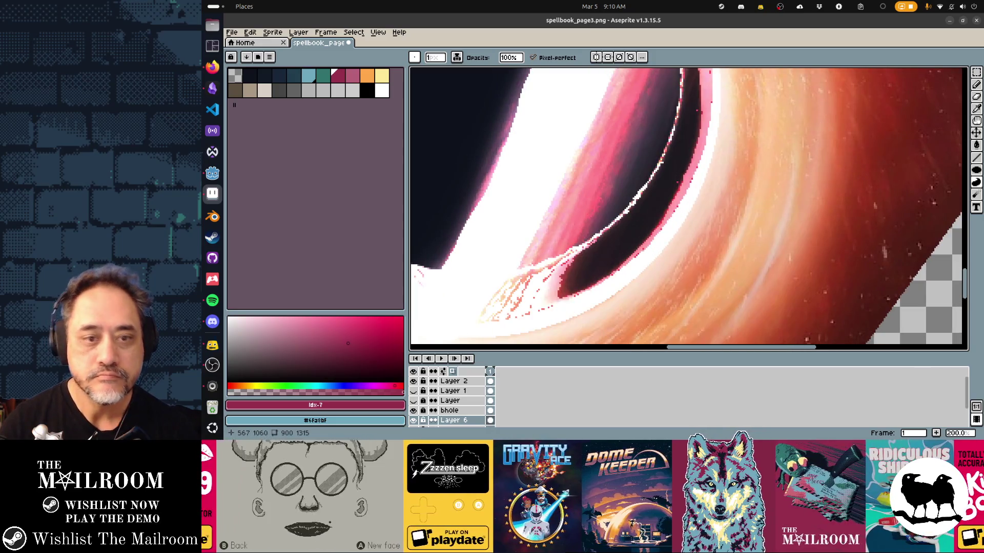
pyautogui.scroll(-2, 688, 208)
pyautogui.scroll(-2, 689, 207)
pyautogui.hscroll(-1, 689, 208)
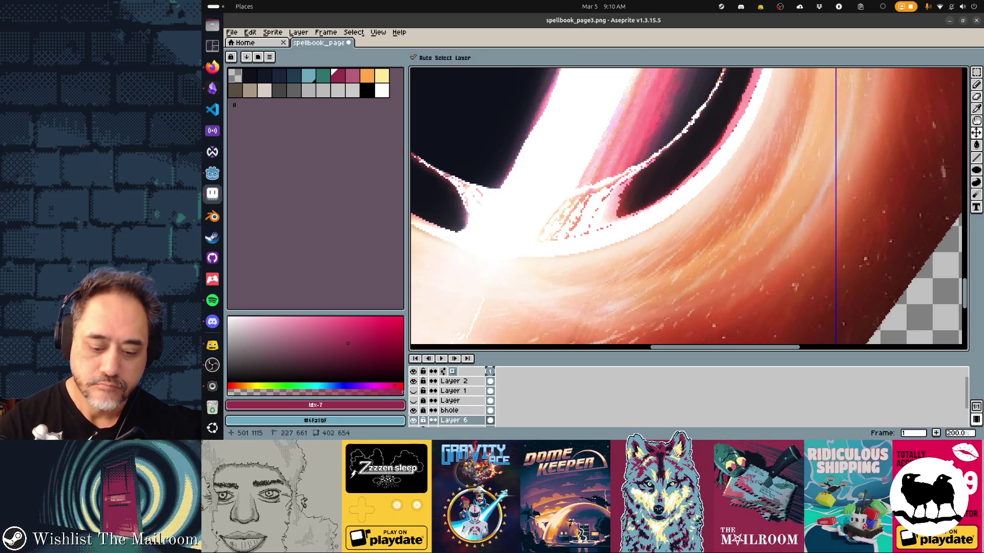
pyautogui.scroll(-2, 689, 207)
pyautogui.scroll(-1, 689, 208)
pyautogui.scroll(1, 689, 207)
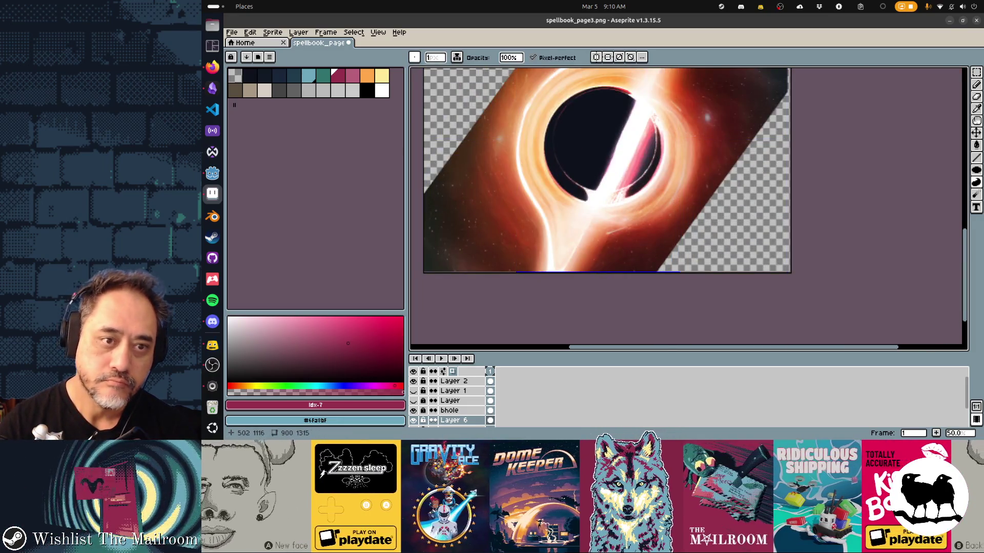
pyautogui.scroll(1, 689, 208)
pyautogui.scroll(1, 689, 207)
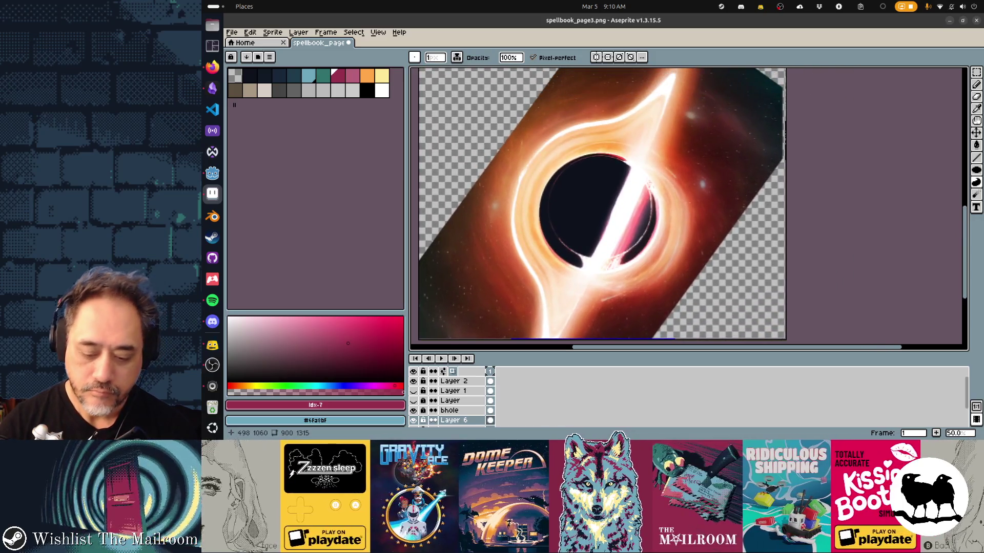
# Turn the page to landscape and compare with bhole hidden, leaving bhole and Layer 6 visible
pyautogui.hotkey('ctrl', 'z')
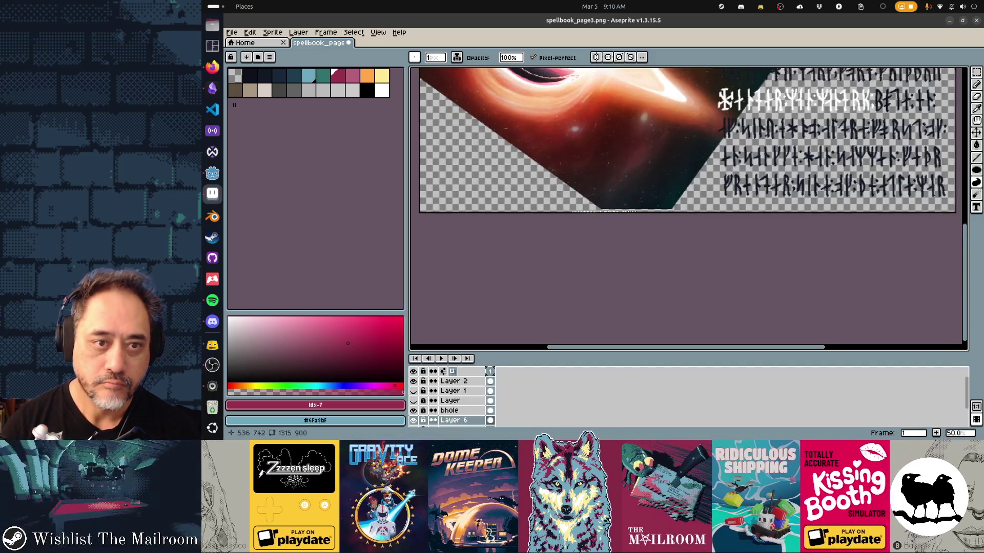
pyautogui.scroll(4, 690, 208)
pyautogui.scroll(1, 688, 208)
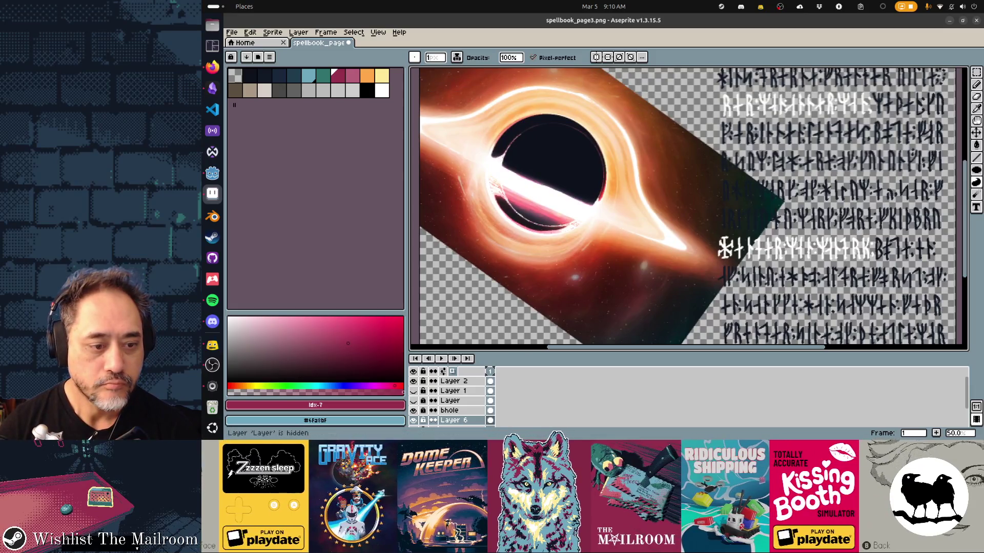
pyautogui.click(413, 411)
pyautogui.click(412, 420)
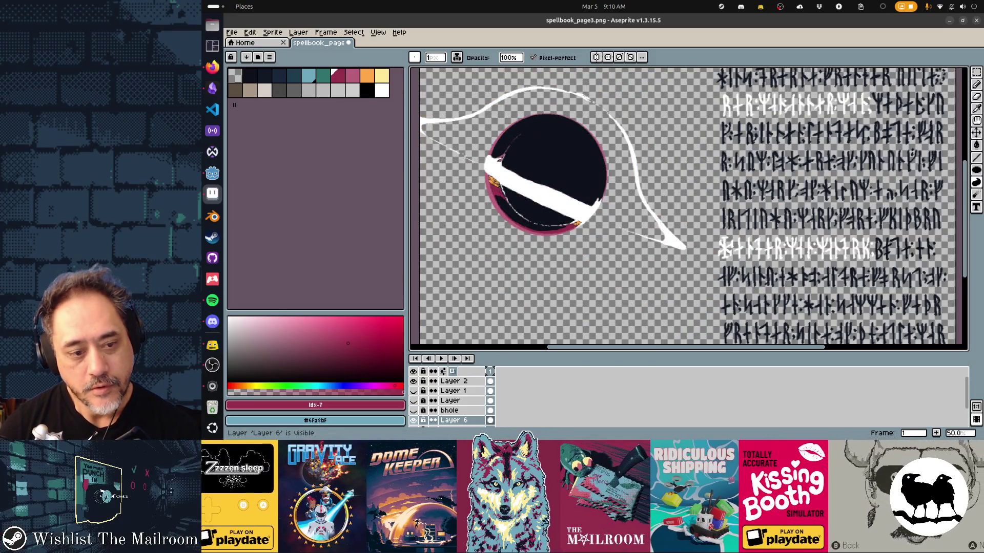
pyautogui.click(413, 410)
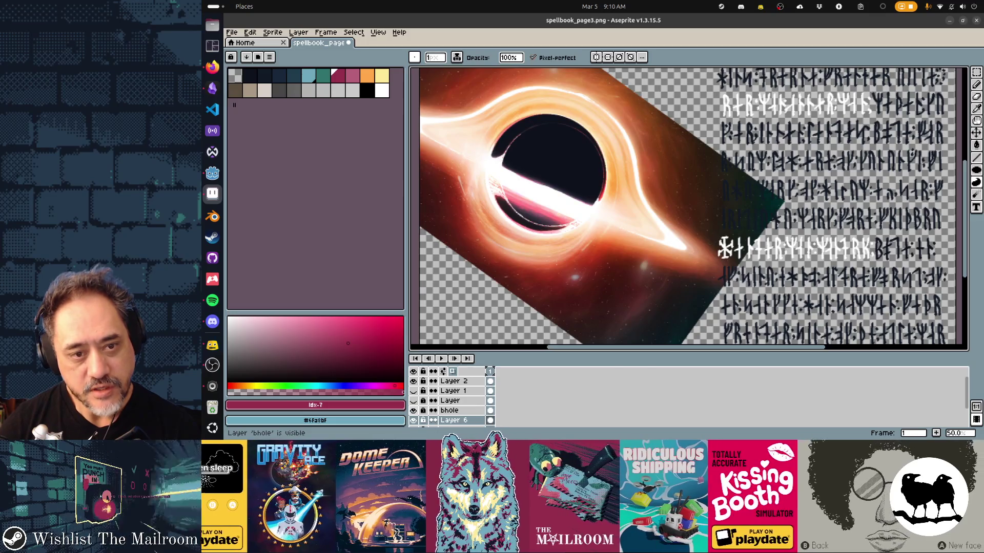
pyautogui.click(412, 410)
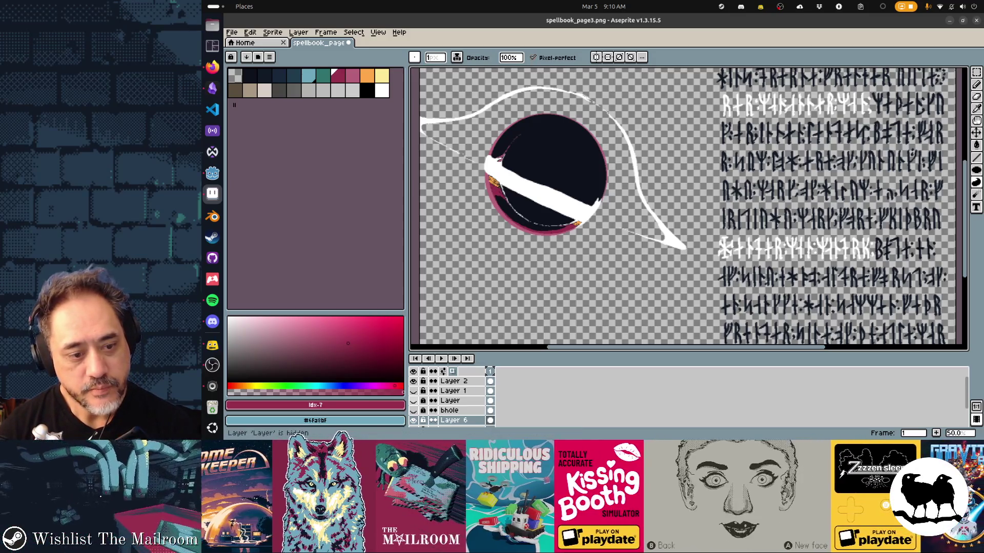
pyautogui.click(413, 411)
pyautogui.scroll(-2, 688, 208)
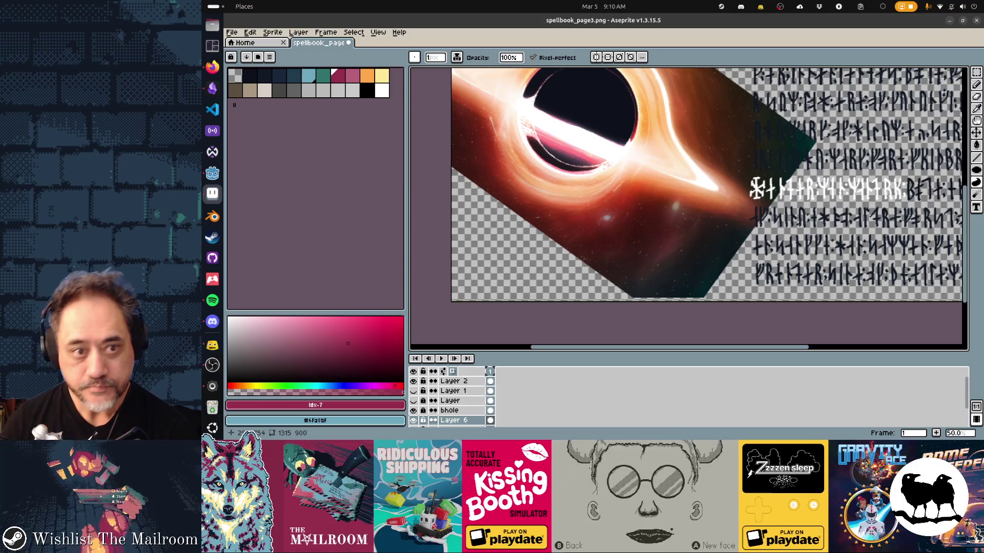
pyautogui.scroll(1, 627, 123)
pyautogui.scroll(1, 626, 123)
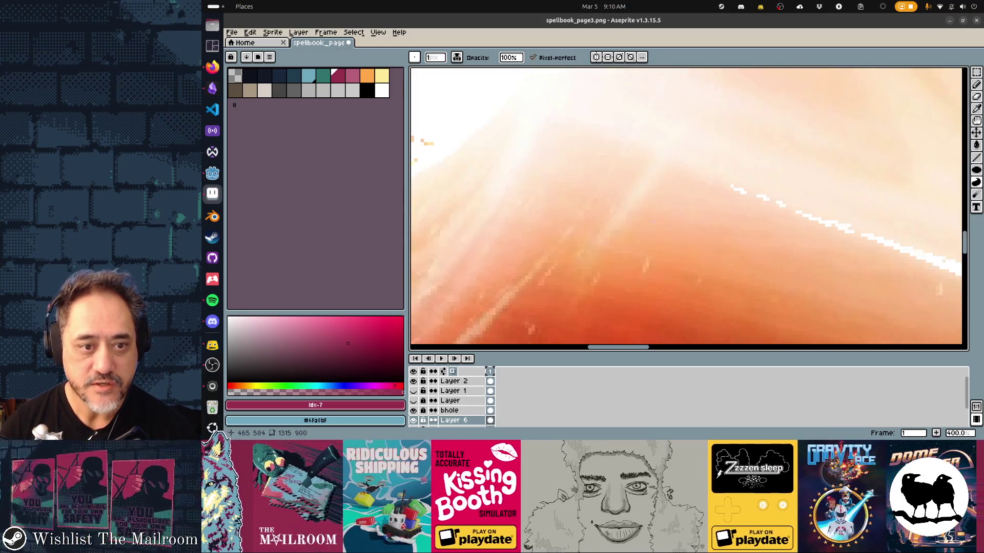
pyautogui.scroll(-1, 626, 123)
pyautogui.scroll(-1, 626, 123)
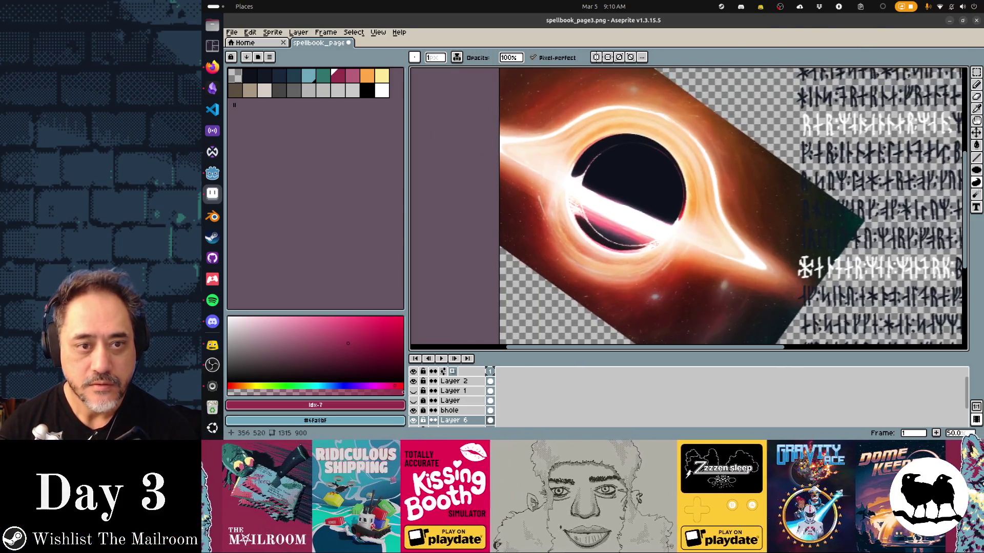
pyautogui.scroll(-2, 688, 208)
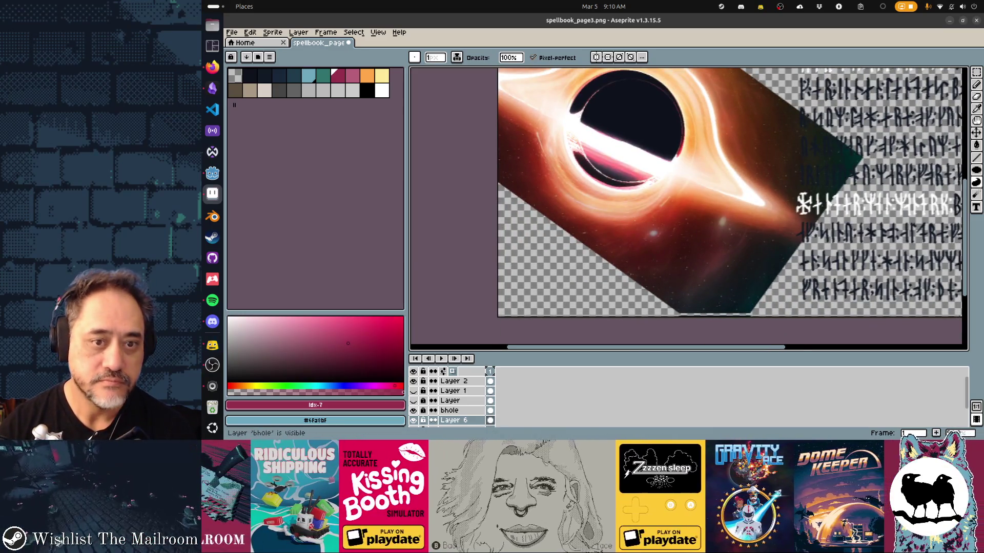
# Bring up the window switcher to leave Aseprite
pyautogui.hotkey('alt', 'Tab')
pyautogui.press('Tab')
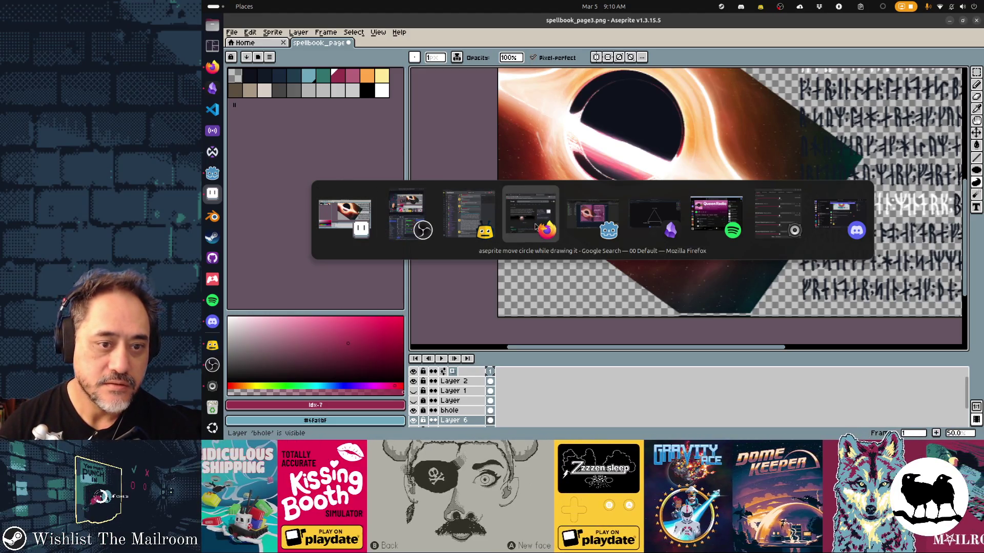
# Bring Godot to the front and reload the spellbookui scene so the left page shows the updated black hole
pyautogui.click(575, 219)
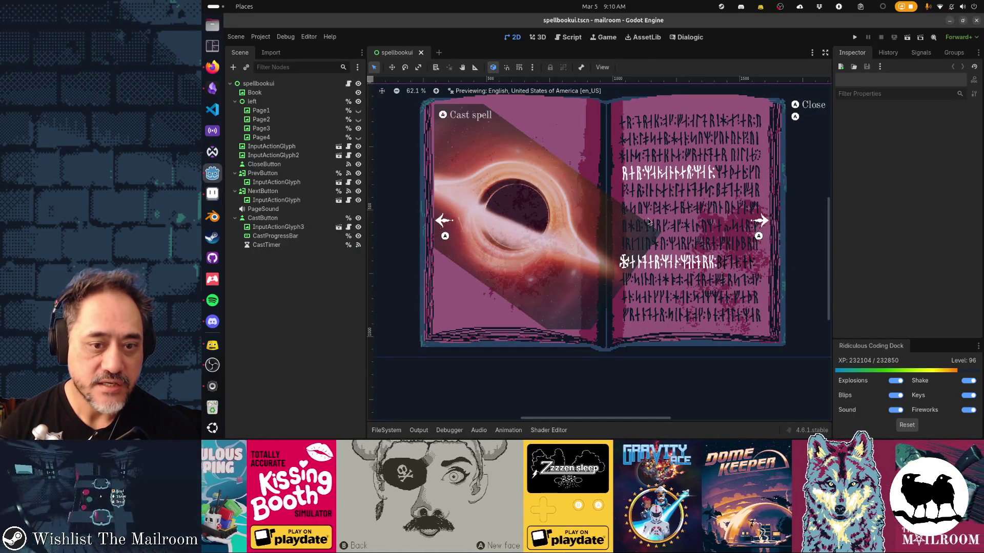
pyautogui.hotkey('alt', 'Tab')
pyautogui.hotkey('alt', 'Tab')
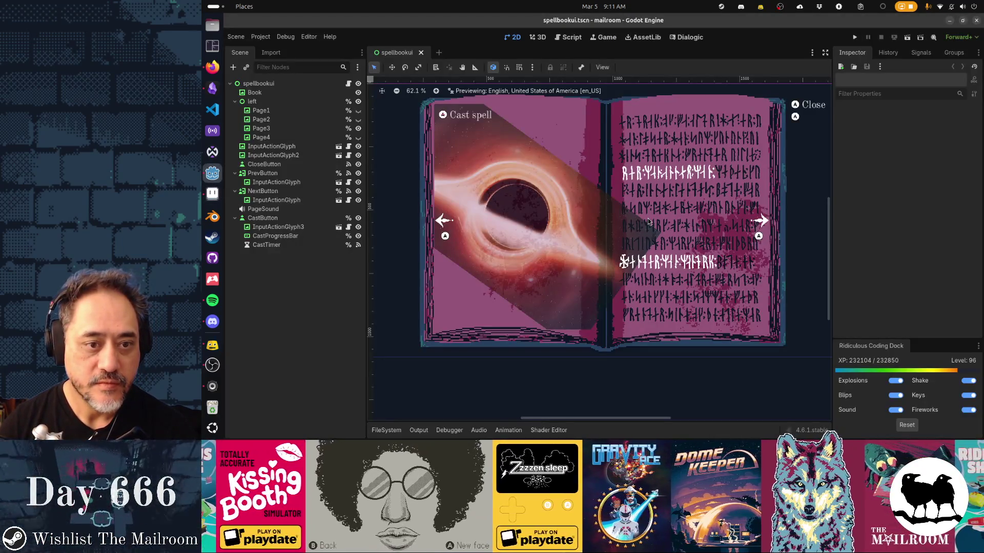
pyautogui.hotkey('alt', 'Tab')
pyautogui.hotkey('alt', 'Tab')
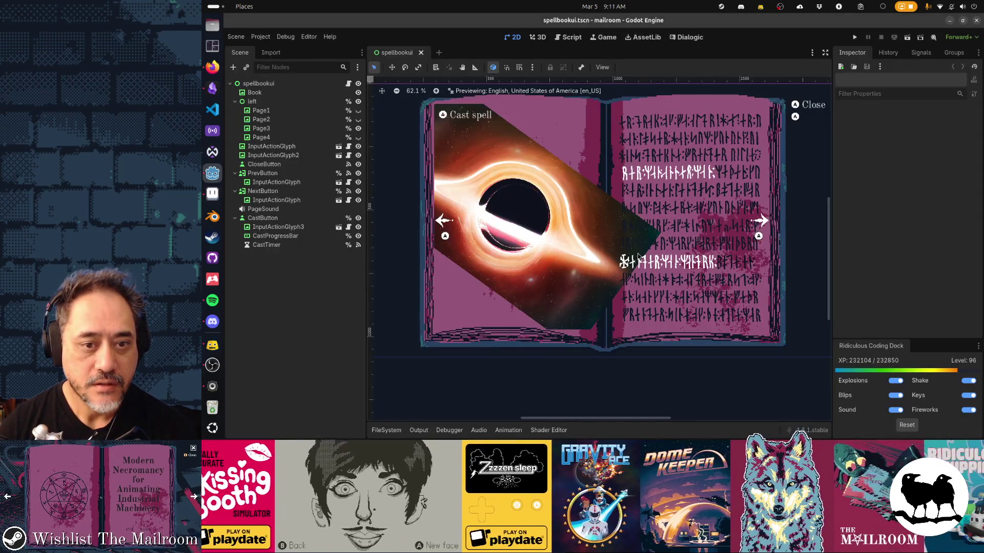
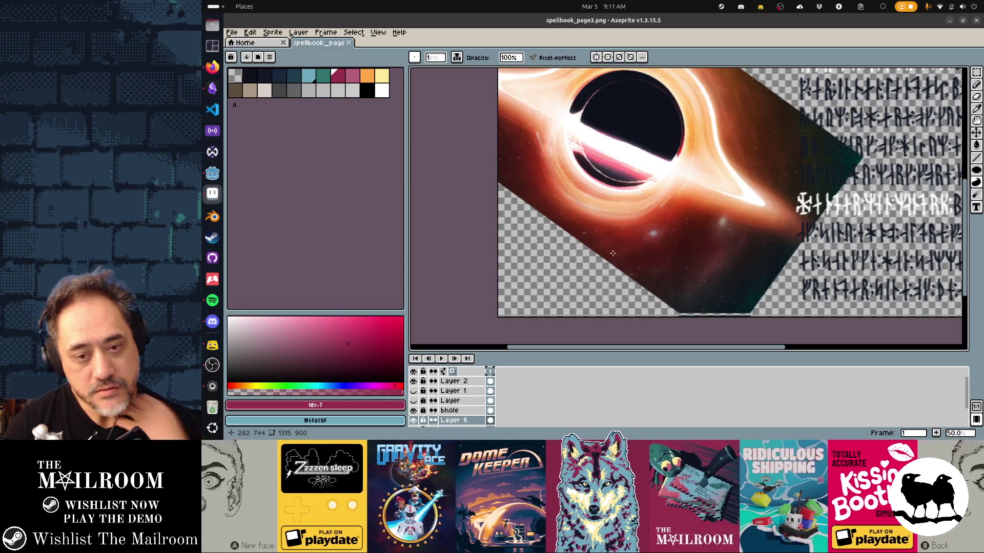
# Unlock and select the bhole layer, recentring the black hole in view
pyautogui.click(613, 253)
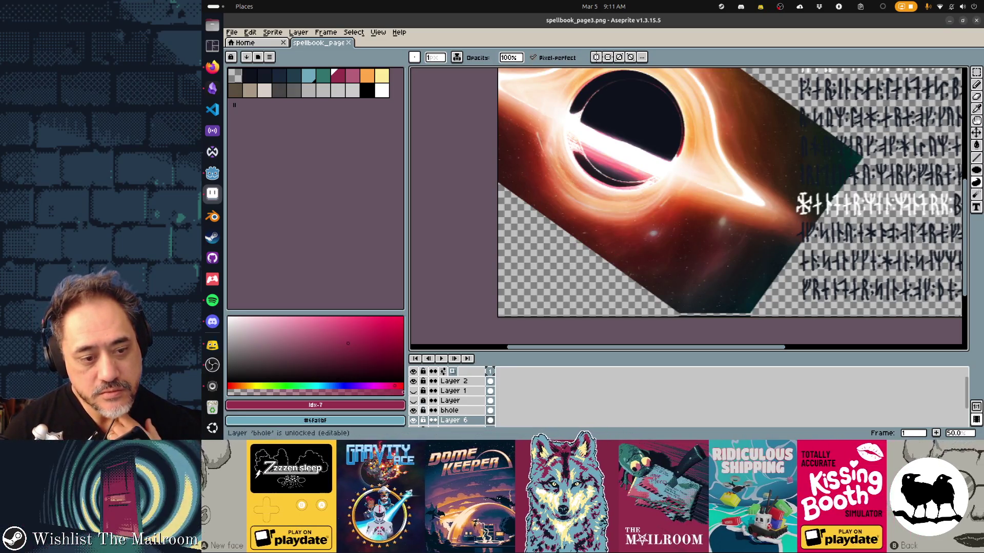
pyautogui.click(450, 410)
pyautogui.scroll(-2, 692, 192)
pyautogui.scroll(-1, 691, 192)
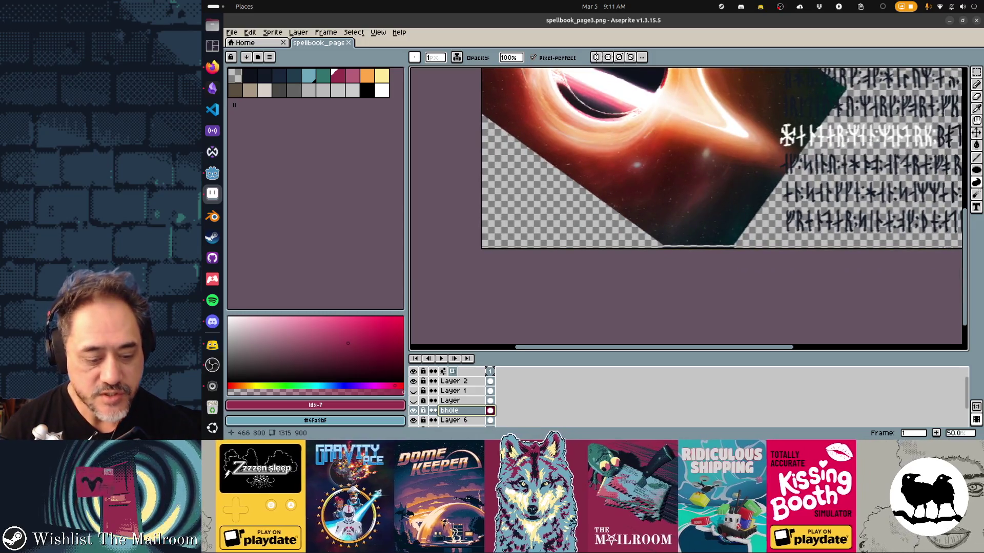
pyautogui.hscroll(1, 692, 192)
pyautogui.scroll(3, 692, 192)
pyautogui.hscroll(1, 691, 193)
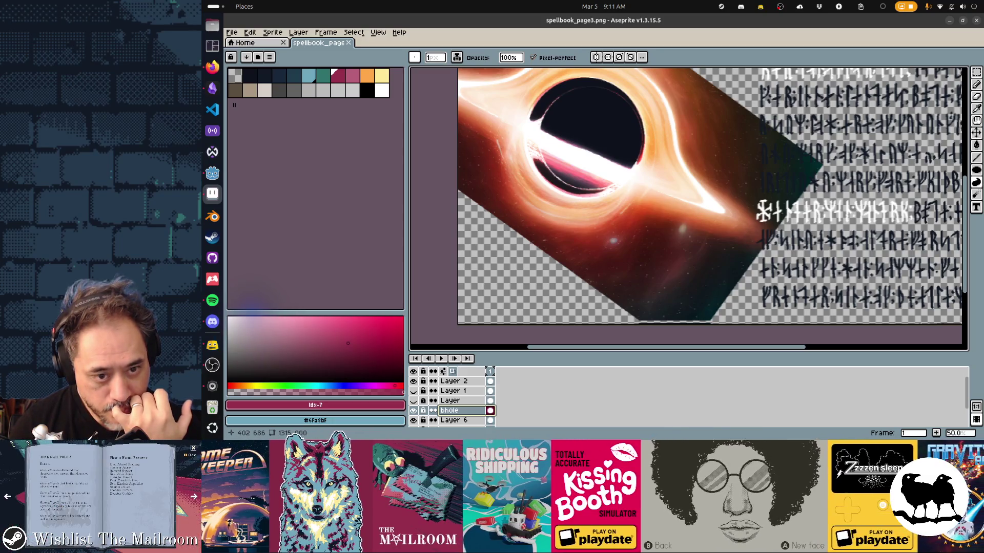
pyautogui.moveTo(691, 192); pyautogui.dragTo(726, 172)
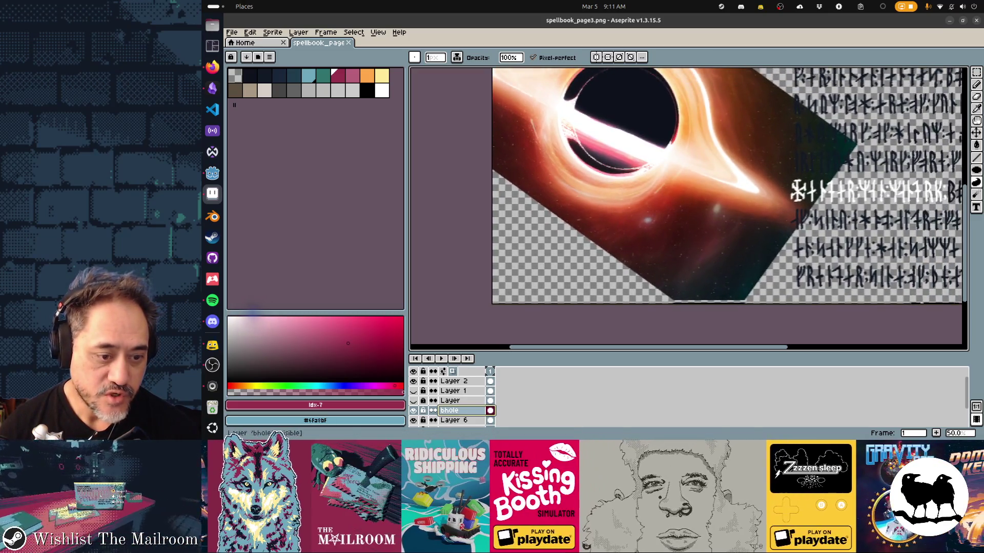
# Merge the bhole layer down repeatedly until Layer 4 is merged into Layer 5
pyautogui.rightClick(453, 411)
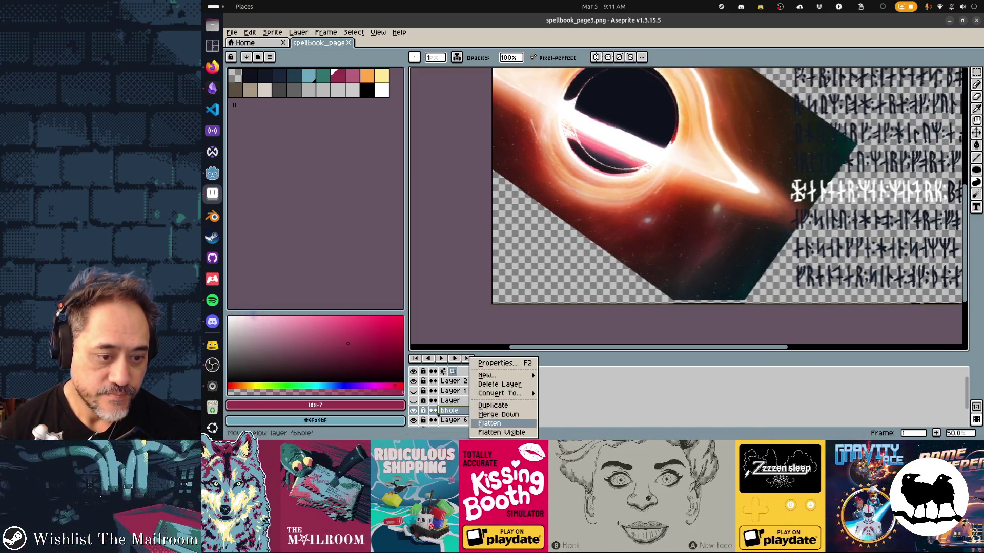
pyautogui.click(461, 397)
pyautogui.rightClick(465, 411)
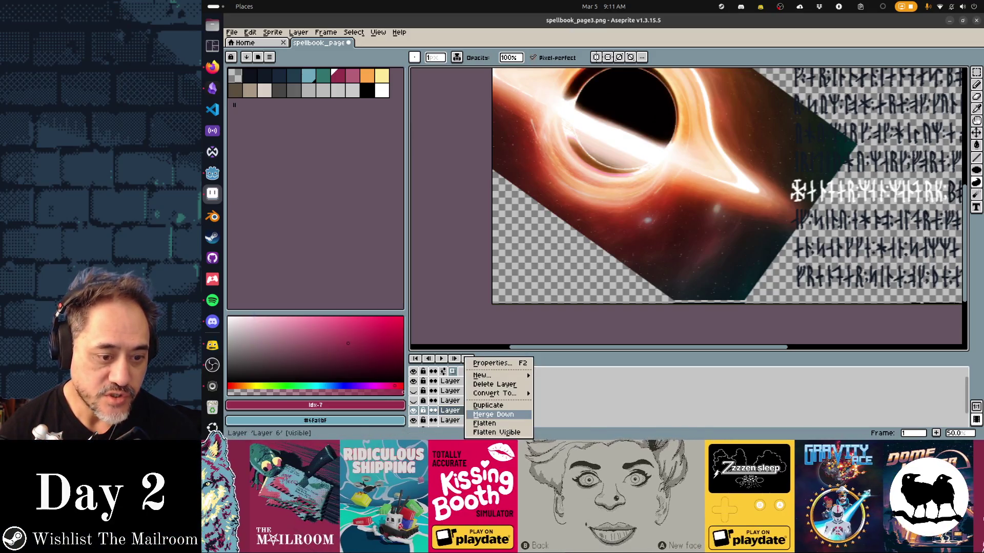
pyautogui.click(467, 414)
pyautogui.rightClick(470, 412)
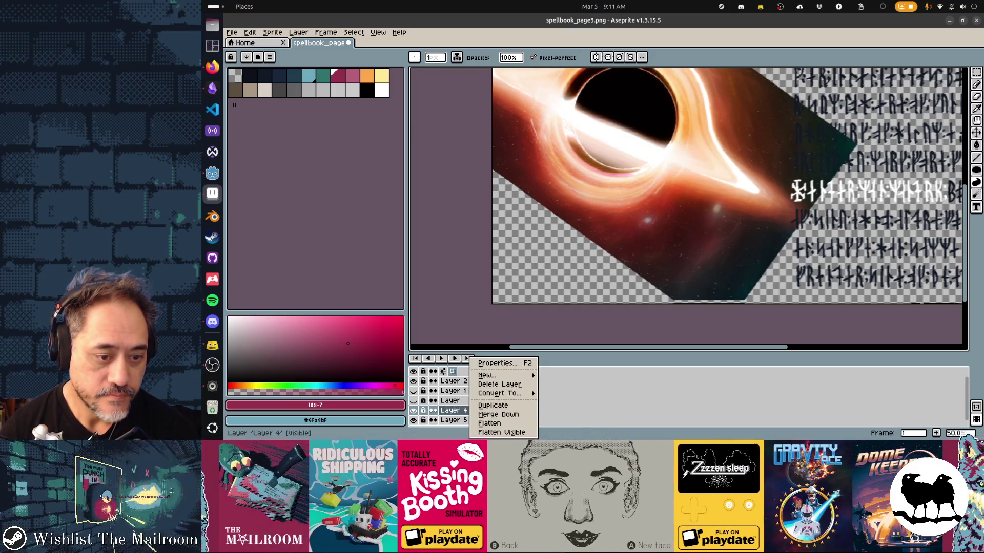
pyautogui.click(499, 415)
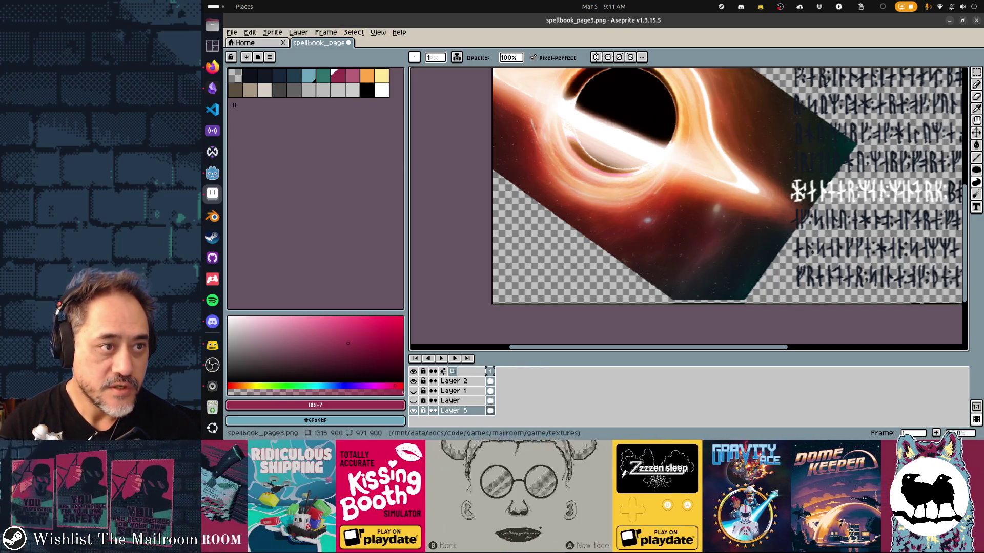
# Convert the sprite to Indexed colour mode so it renders in the page palette
pyautogui.click(326, 33)
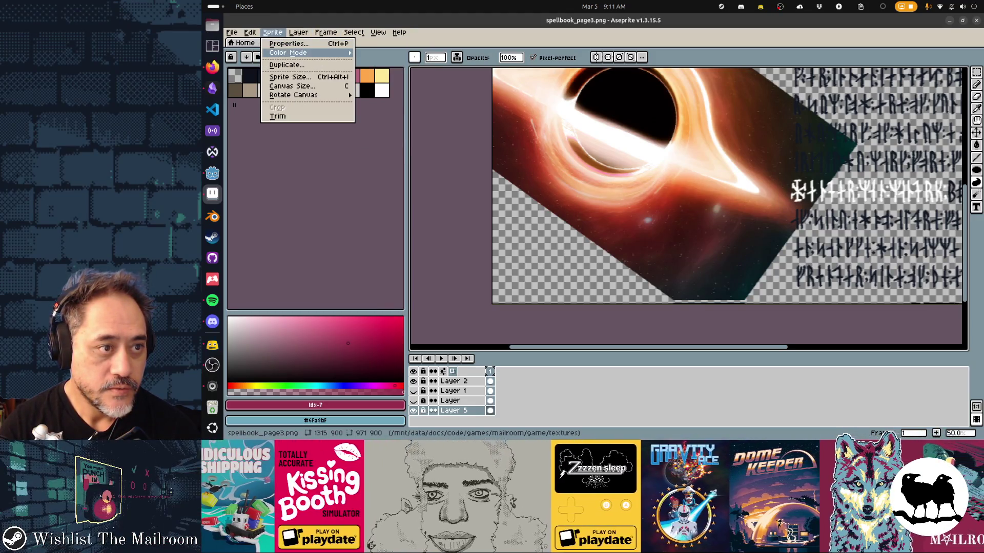
pyautogui.moveTo(288, 52)
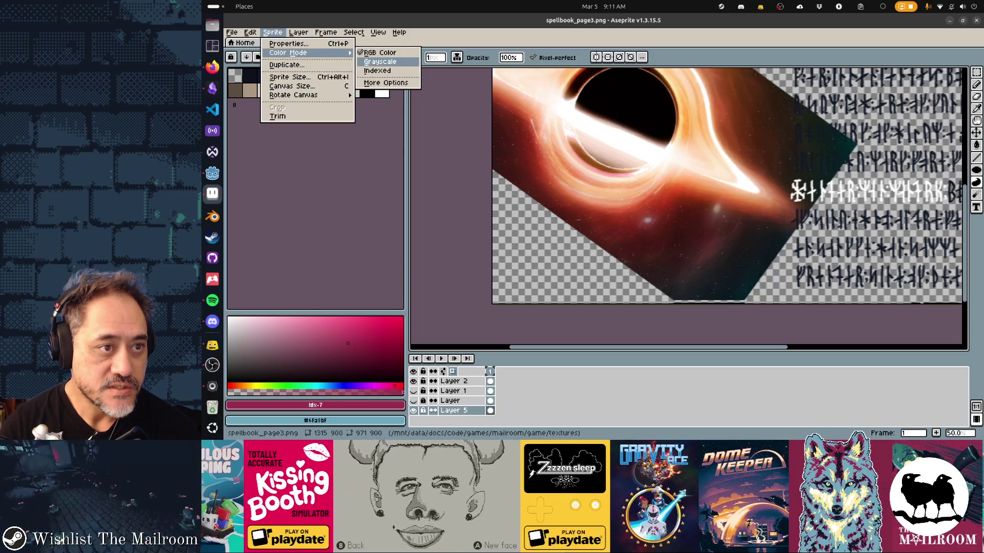
pyautogui.click(376, 70)
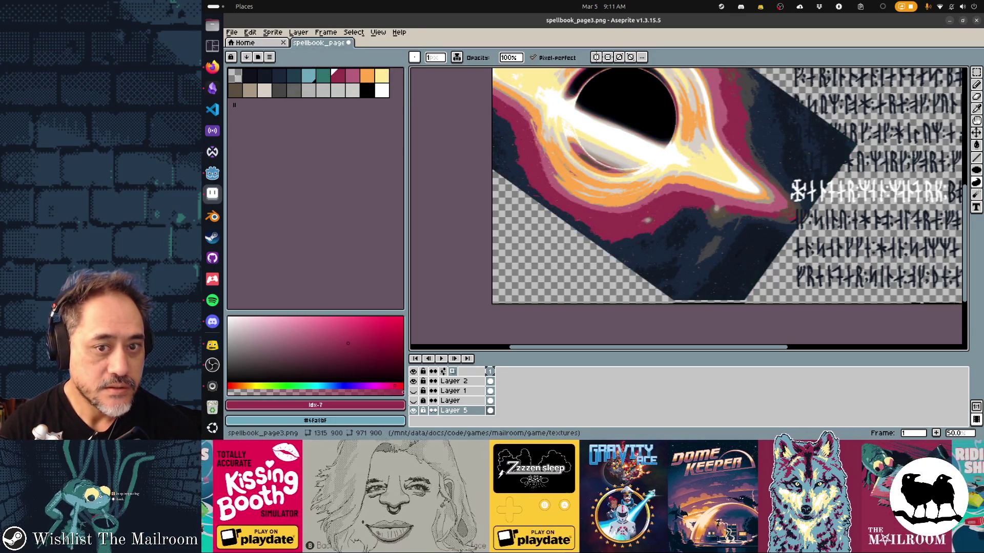
pyautogui.scroll(5, 689, 209)
pyautogui.hscroll(-3, 688, 209)
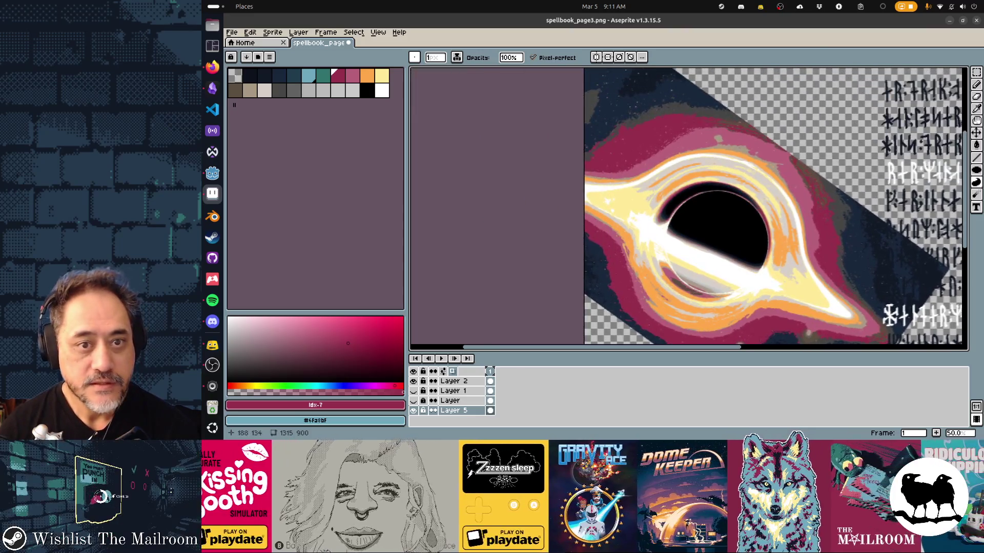
pyautogui.scroll(2, 633, 116)
pyautogui.press('e')
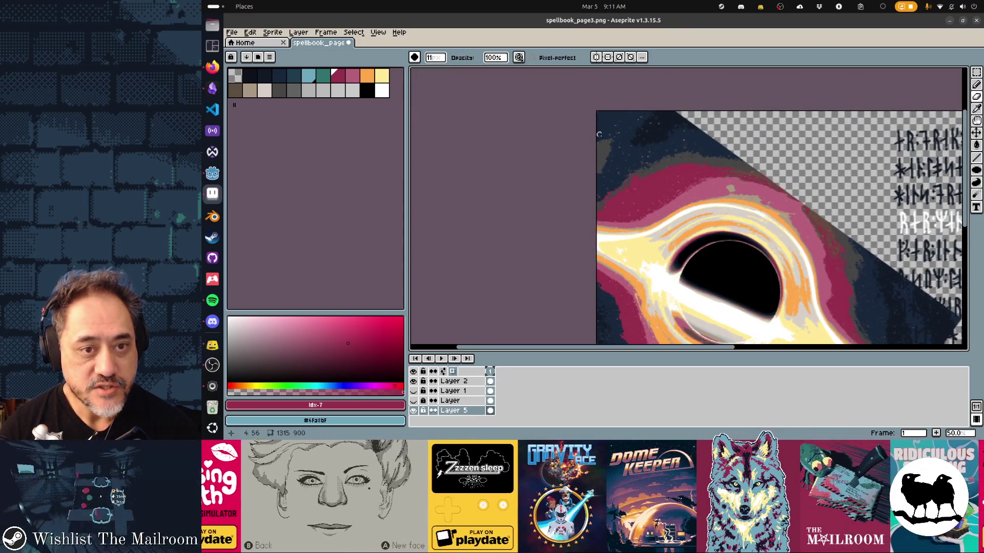
pyautogui.scroll(17, 615, 121)
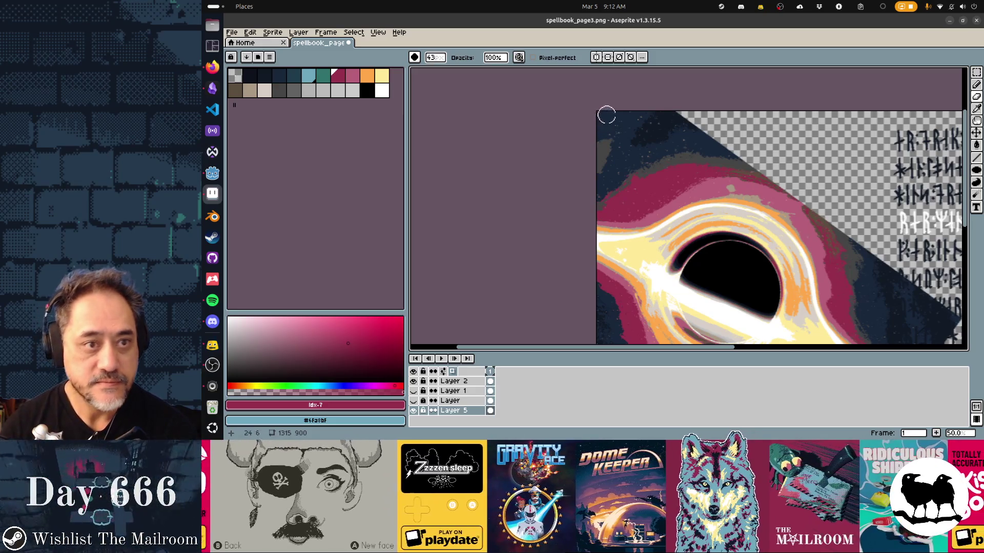
pyautogui.scroll(15, 607, 115)
# Erase the dark top-left corner, the blob beside the runes and the lower dark band
pyautogui.moveTo(577, 138); pyautogui.dragTo(612, 135)
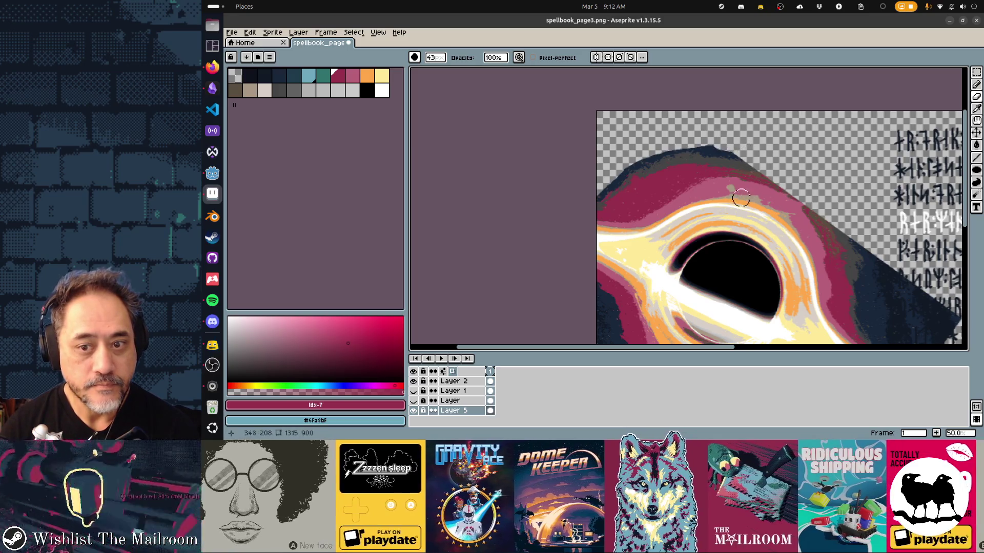
pyautogui.scroll(-3, 723, 193)
pyautogui.hscroll(5, 723, 192)
pyautogui.hscroll(3, 722, 177)
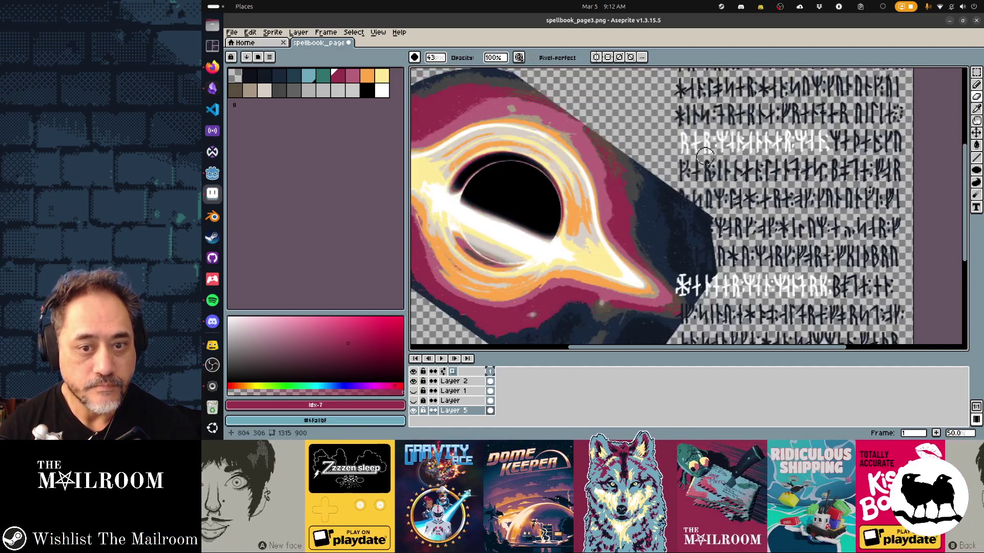
pyautogui.scroll(-2, 668, 127)
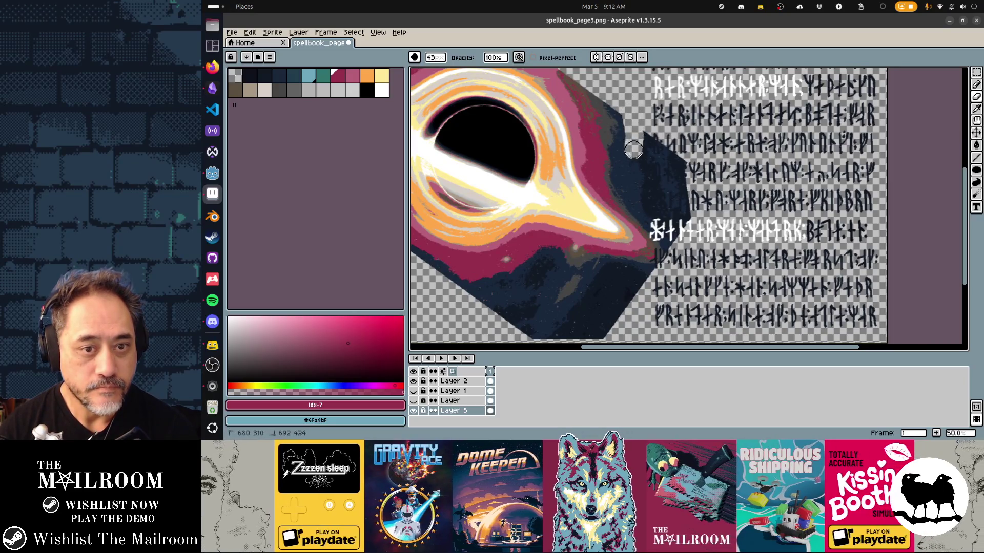
pyautogui.moveTo(691, 256); pyautogui.dragTo(652, 152)
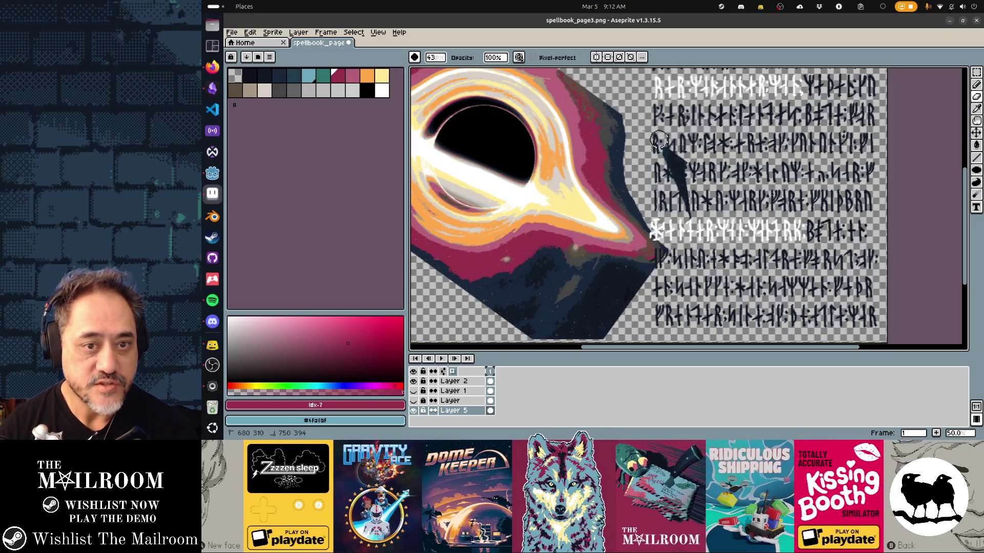
pyautogui.scroll(-1, 692, 207)
pyautogui.scroll(-4, 677, 177)
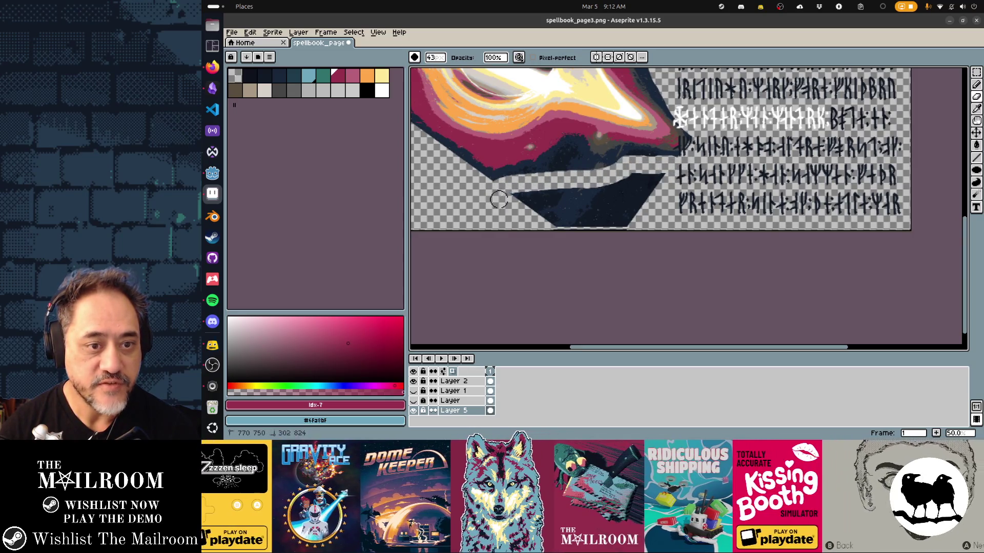
pyautogui.moveTo(498, 199); pyautogui.dragTo(523, 192)
pyautogui.moveTo(591, 207); pyautogui.dragTo(538, 219)
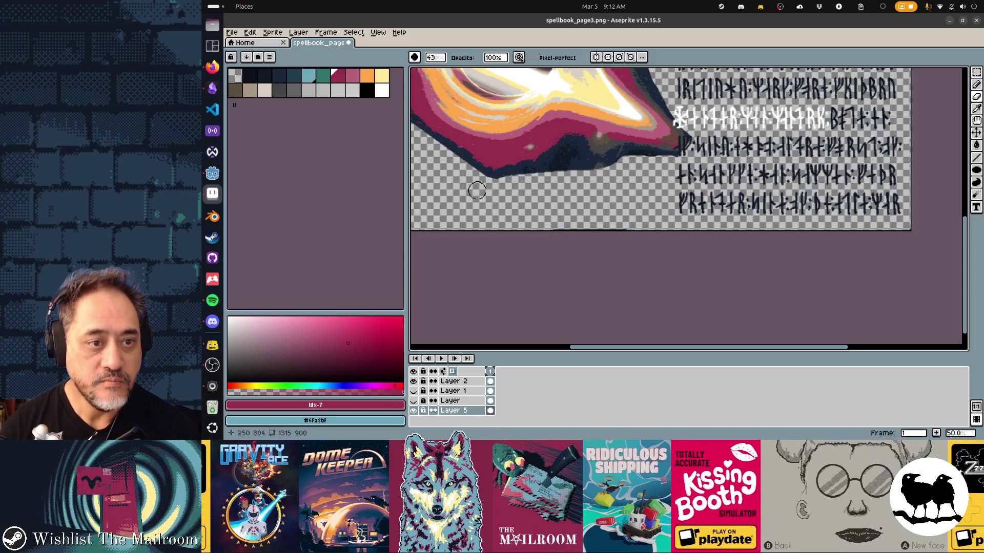
pyautogui.scroll(3, 522, 170)
pyautogui.hscroll(-6, 523, 169)
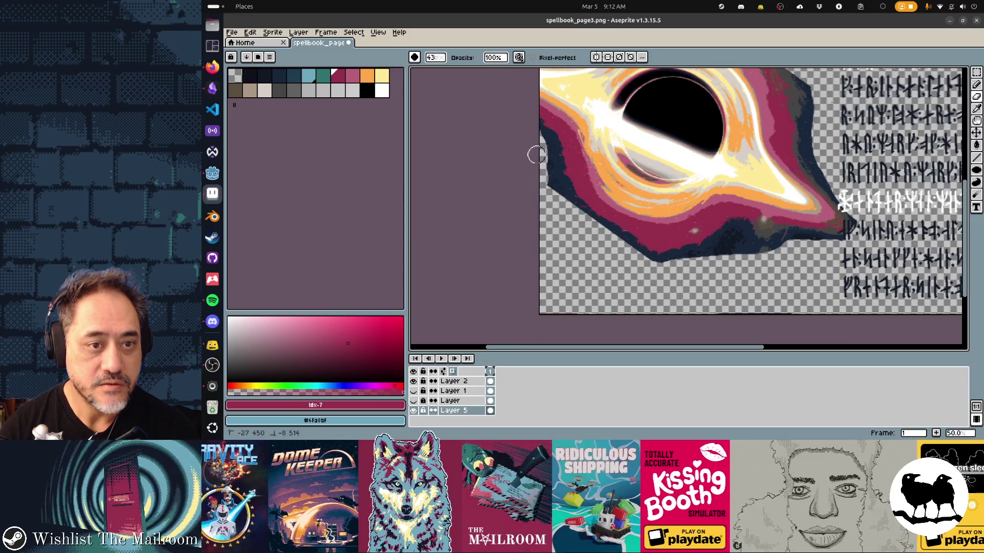
# Magic-wand select the transparent surroundings with exact tolerance, undoing an accidental cut
pyautogui.press('w')
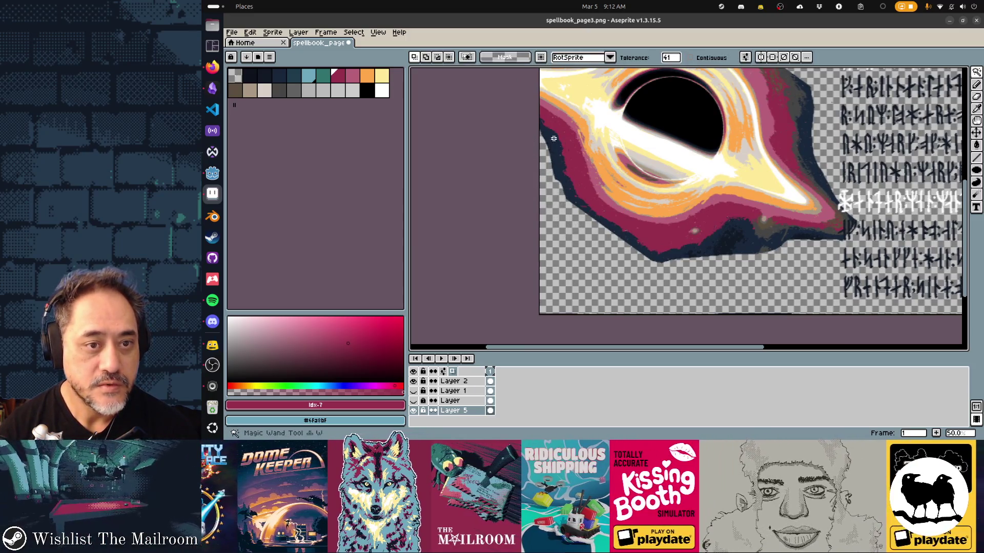
pyautogui.hotkey('ctrl', 'a')
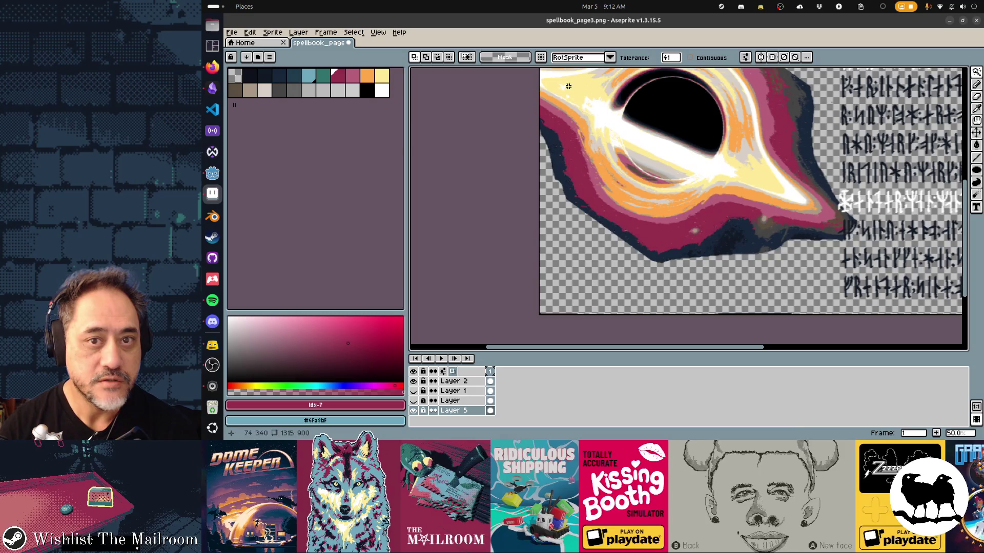
pyautogui.click(668, 57)
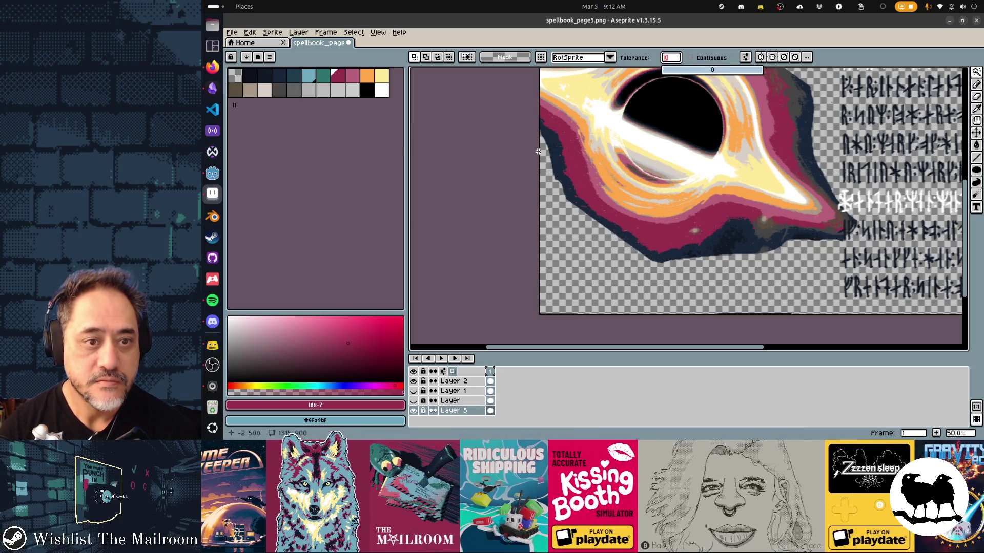
pyautogui.click(552, 164)
pyautogui.hscroll(3, 661, 164)
pyautogui.scroll(2, 661, 164)
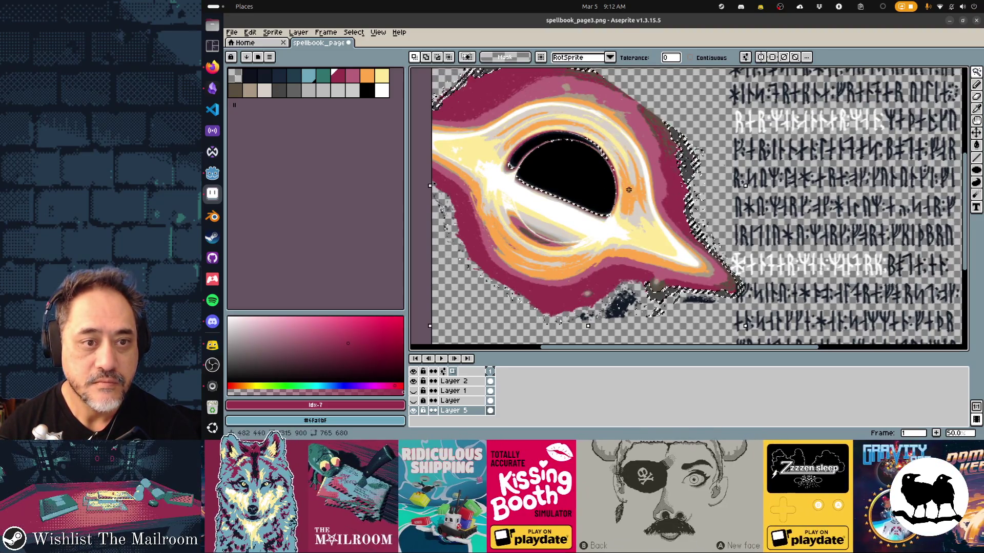
pyautogui.hscroll(-3, 668, 241)
pyautogui.scroll(-1, 668, 240)
pyautogui.hotkey('ctrl', 'z')
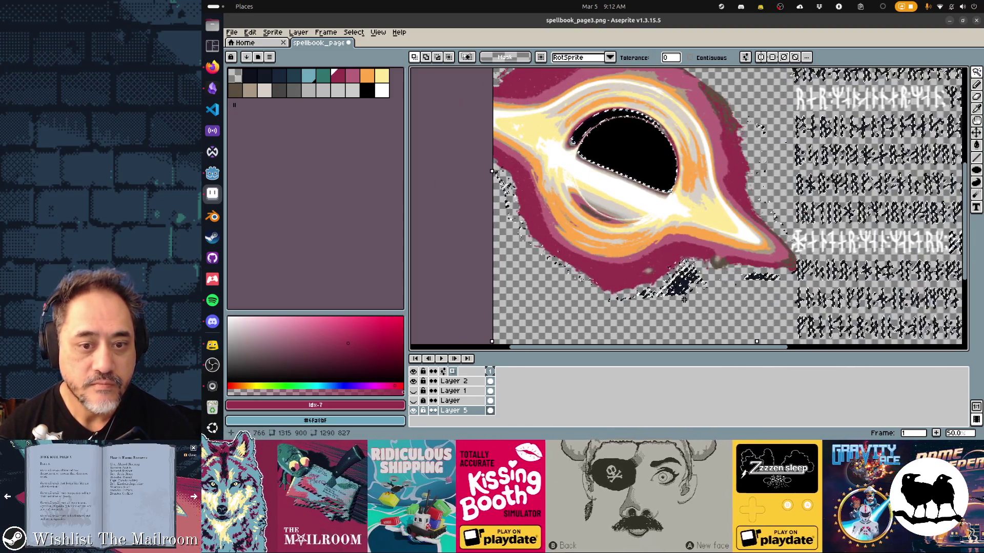
pyautogui.scroll(-1, 680, 304)
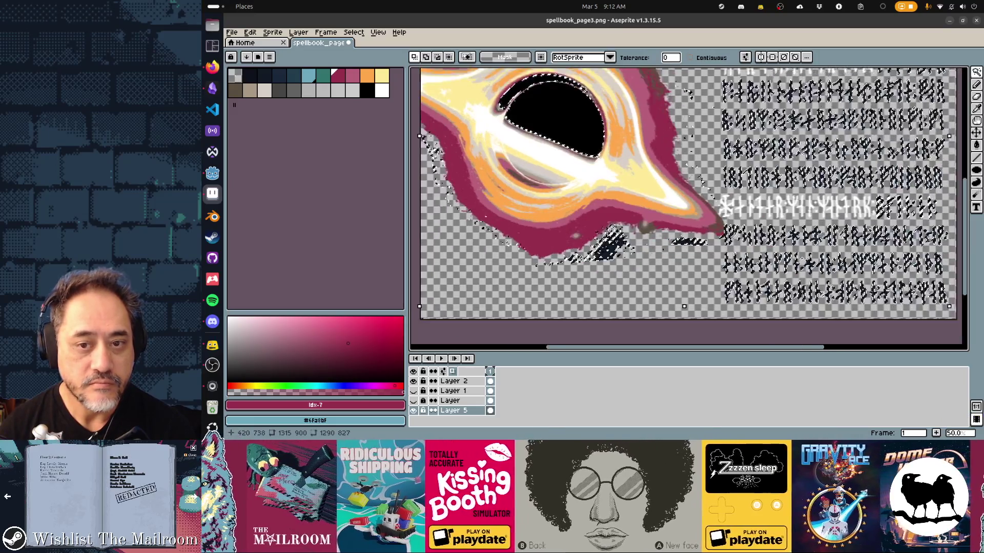
pyautogui.hscroll(2, 615, 277)
pyautogui.hotkey('ctrl', 'z')
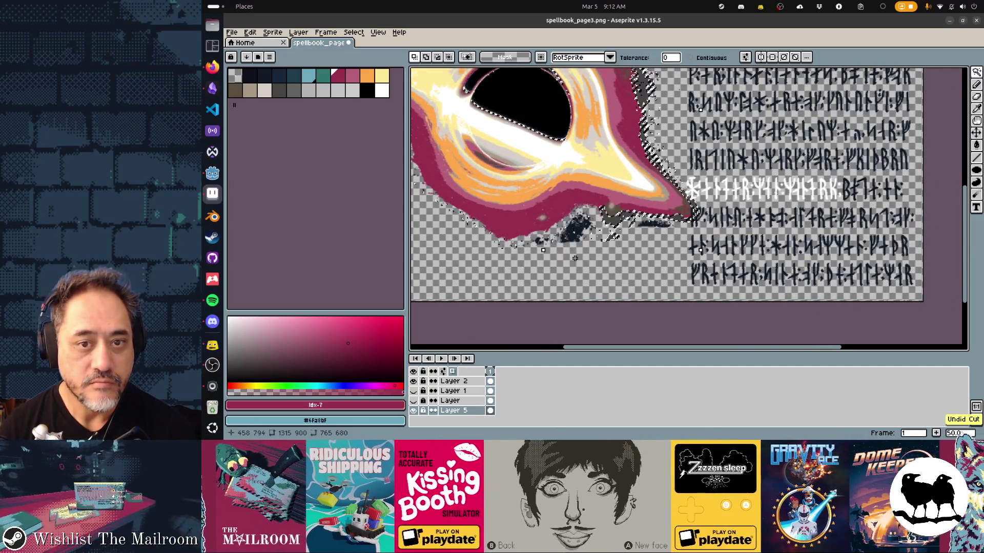
pyautogui.scroll(-1, 559, 230)
pyautogui.hscroll(1, 560, 230)
pyautogui.hscroll(-1, 524, 229)
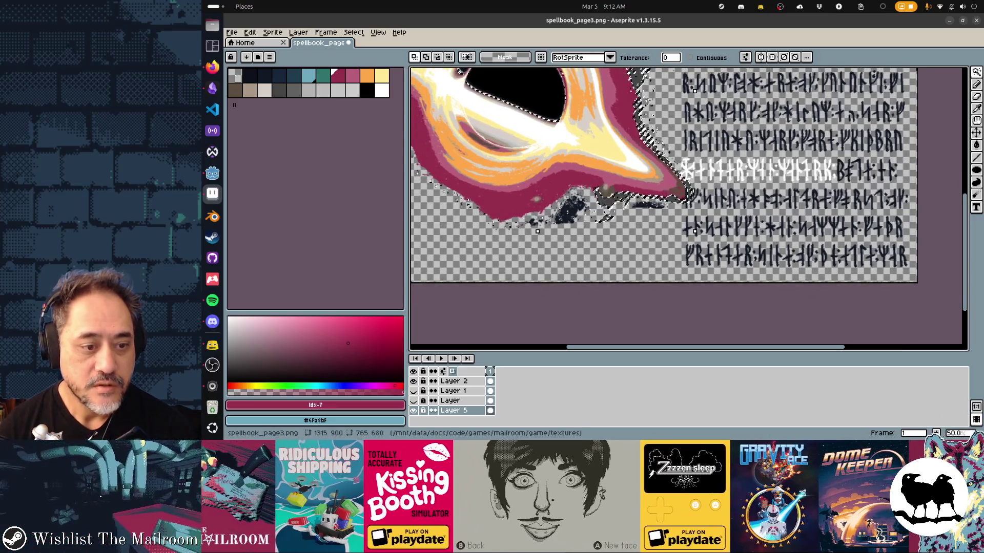
# Reselect the black hole artwork and copy it onto a new Layer 6
pyautogui.hotkey('ctrl', 'z')
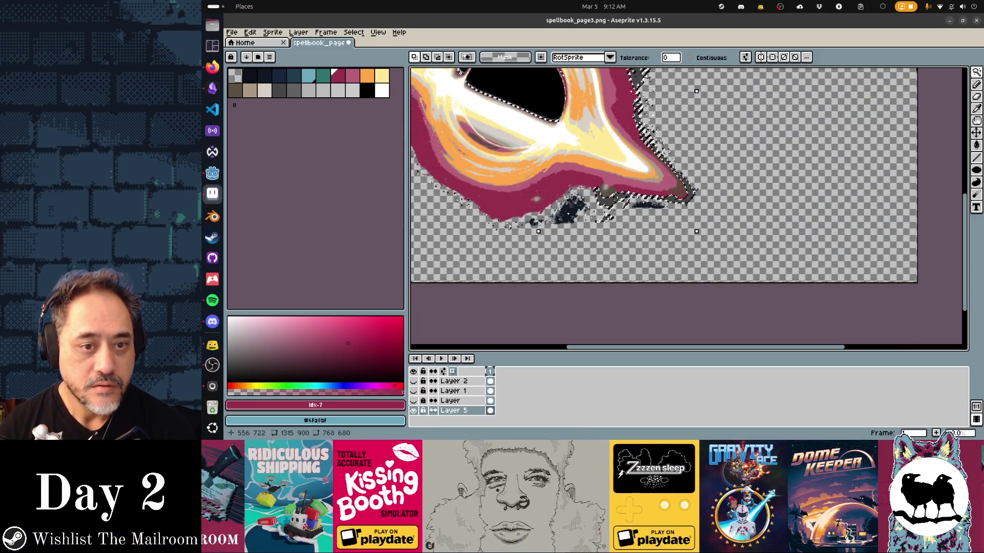
pyautogui.hotkey('ctrl', 'd')
pyautogui.click(569, 214)
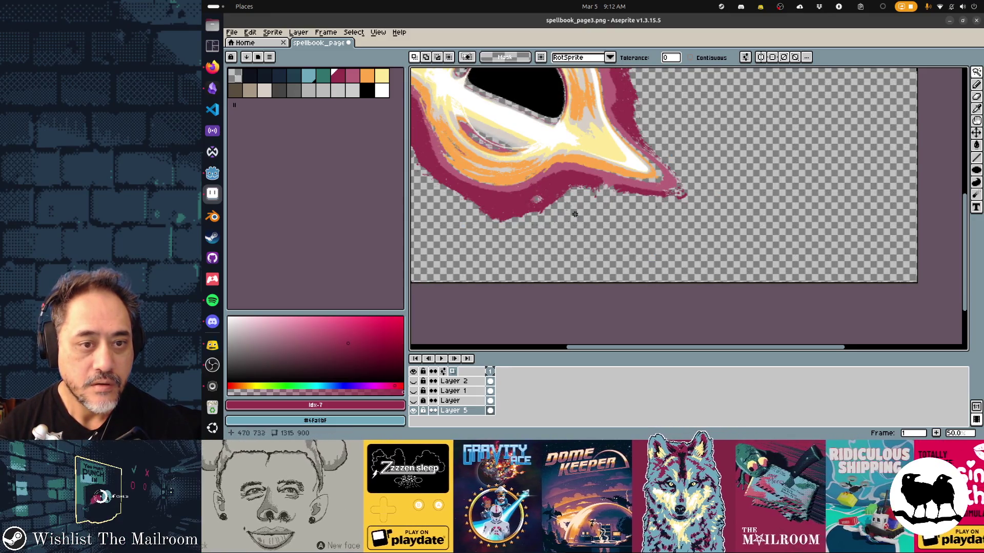
pyautogui.scroll(2, 574, 214)
pyautogui.scroll(-2, 537, 203)
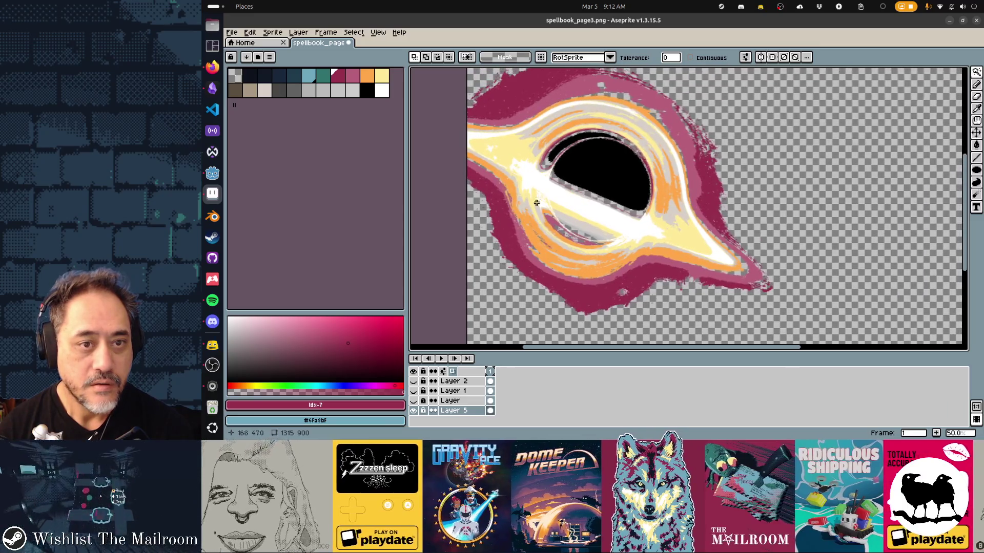
pyautogui.scroll(2, 536, 203)
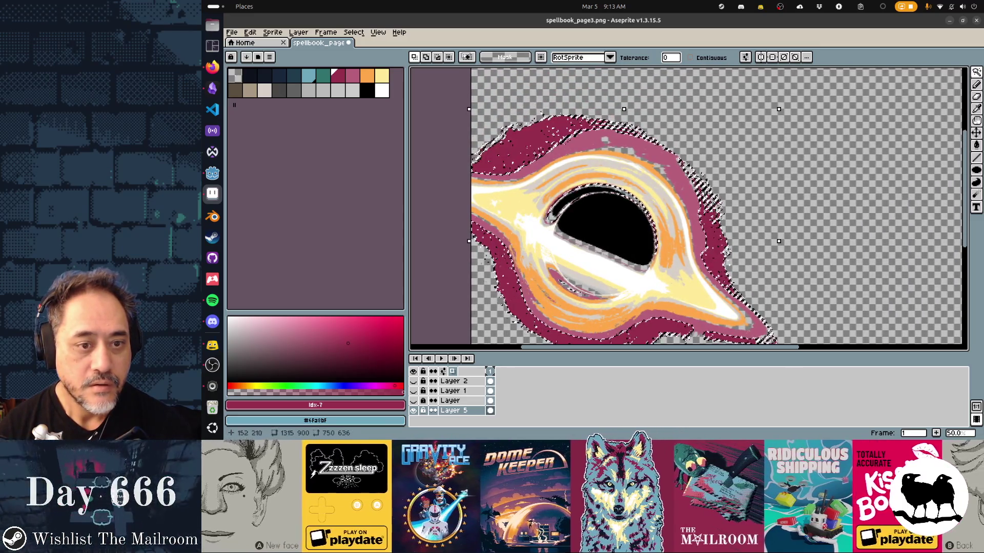
pyautogui.hotkey('ctrl', 'v')
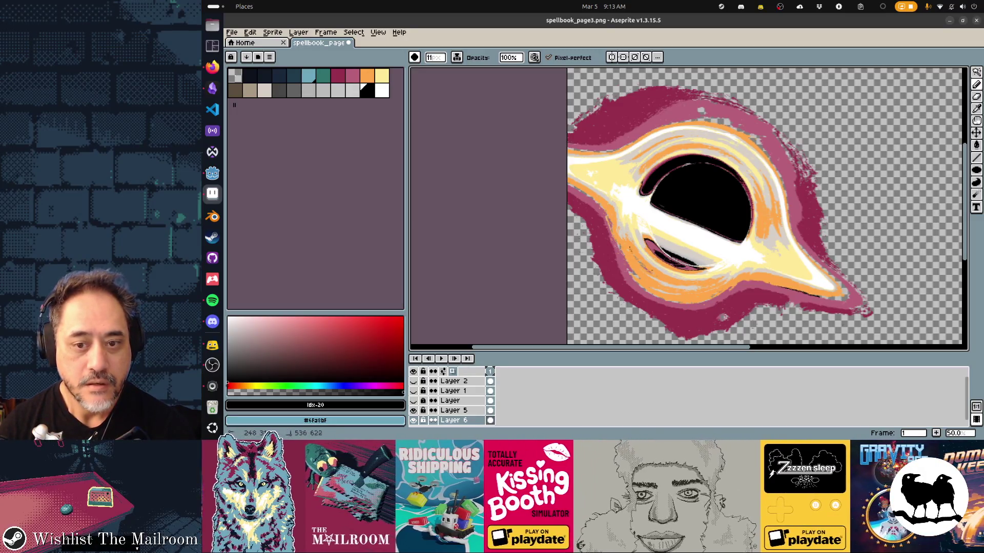
# Paint black strokes along the disc's tail and edge, then wand-select the light accretion band
pyautogui.moveTo(832, 296); pyautogui.dragTo(844, 299)
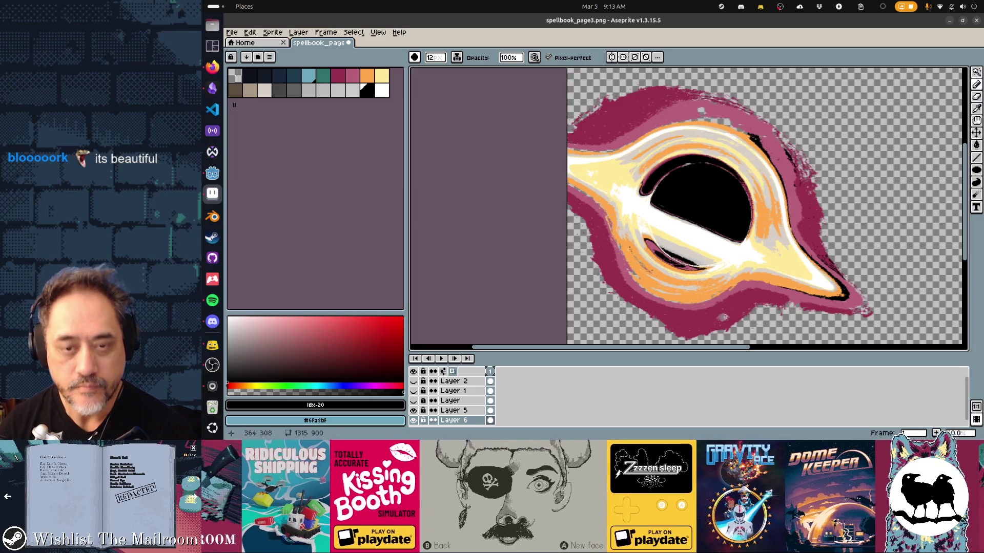
pyautogui.scroll(10, 790, 109)
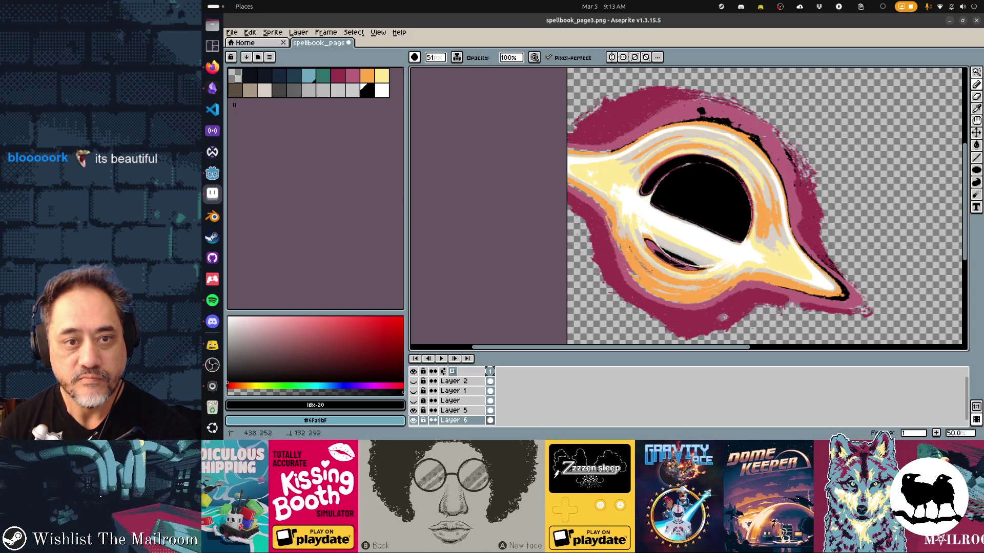
pyautogui.click(702, 111)
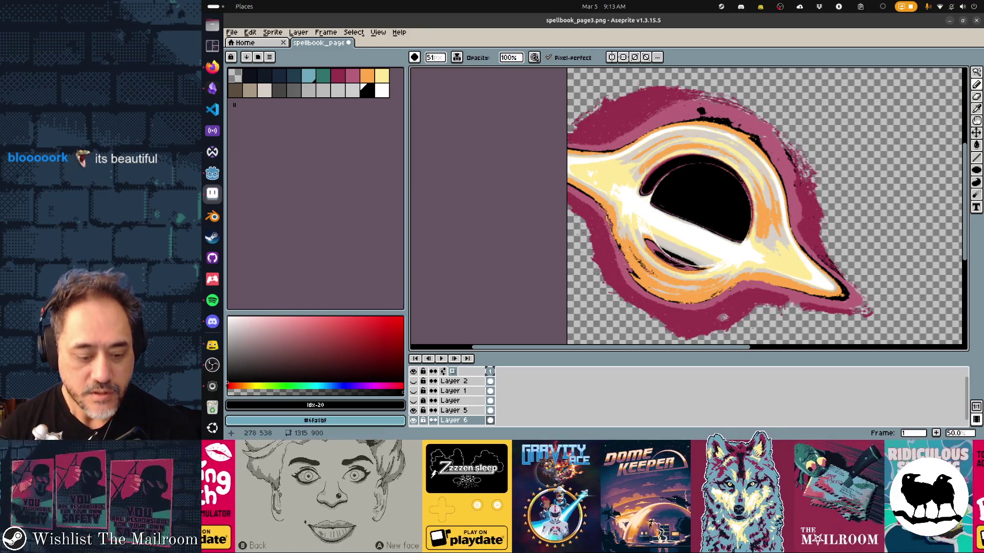
pyautogui.press('w')
pyautogui.click(687, 238)
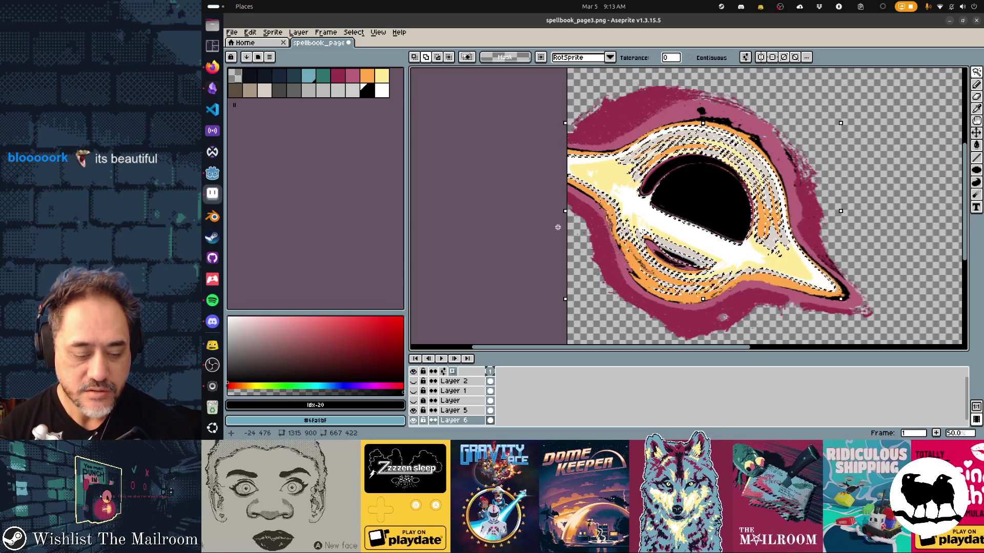
# Pick black with the eyedropper and replace the pale grey streaks with black on Layer 6
pyautogui.hotkey('shift', 'r')
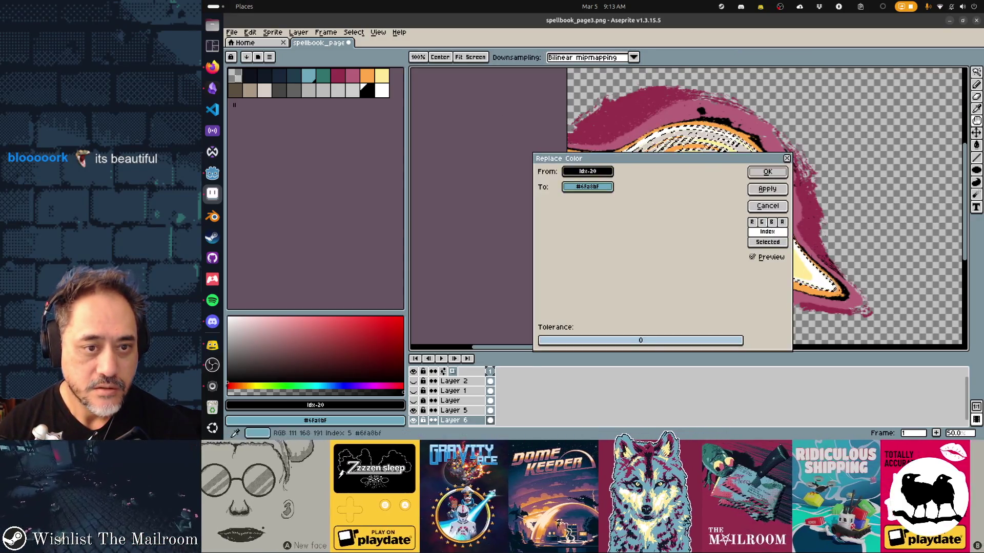
pyautogui.press('Return')
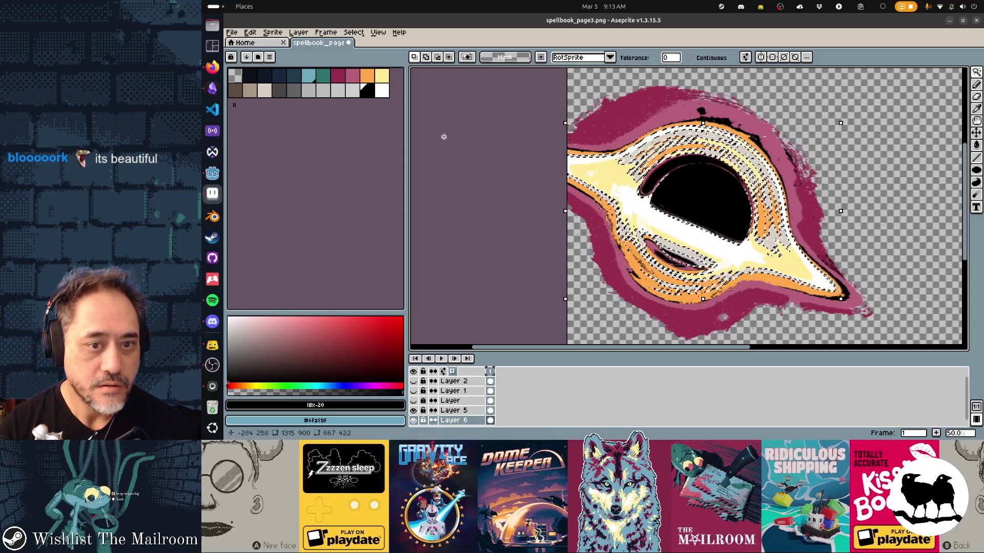
pyautogui.press('i')
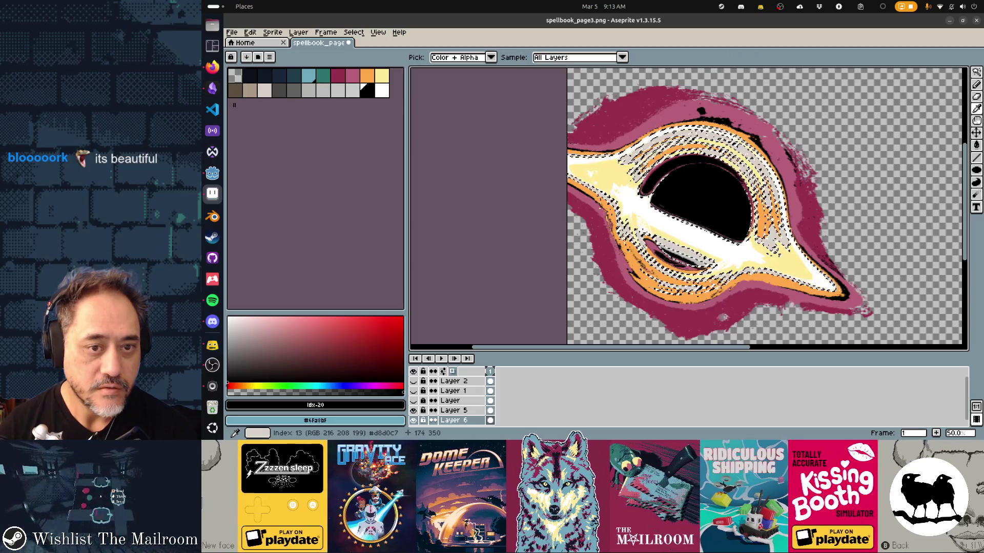
pyautogui.click(696, 196)
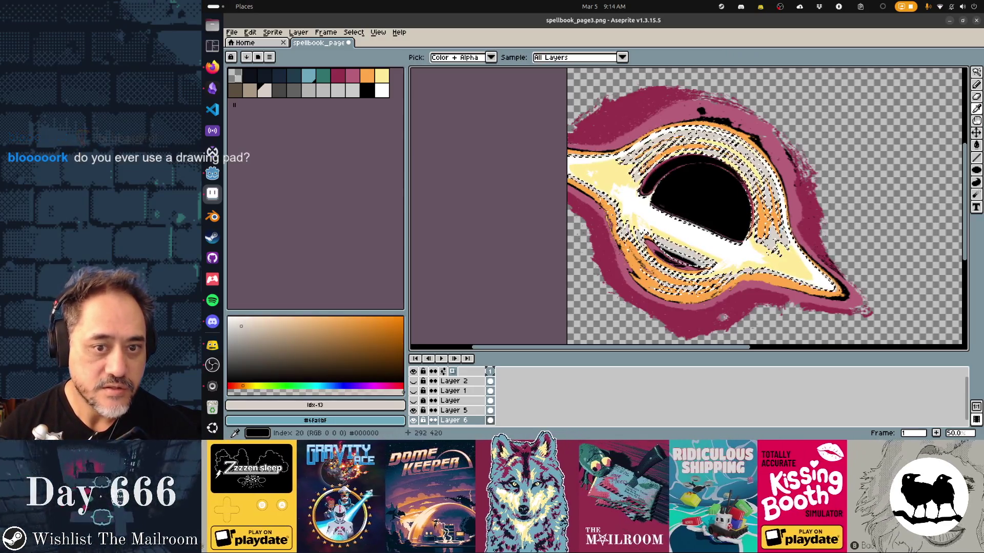
pyautogui.hotkey('shift', 'r')
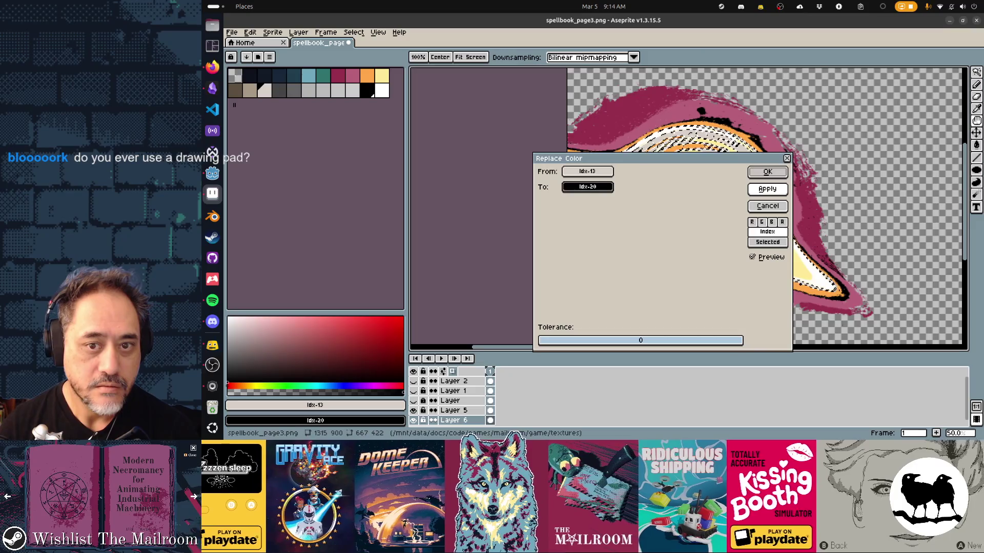
pyautogui.press('Return')
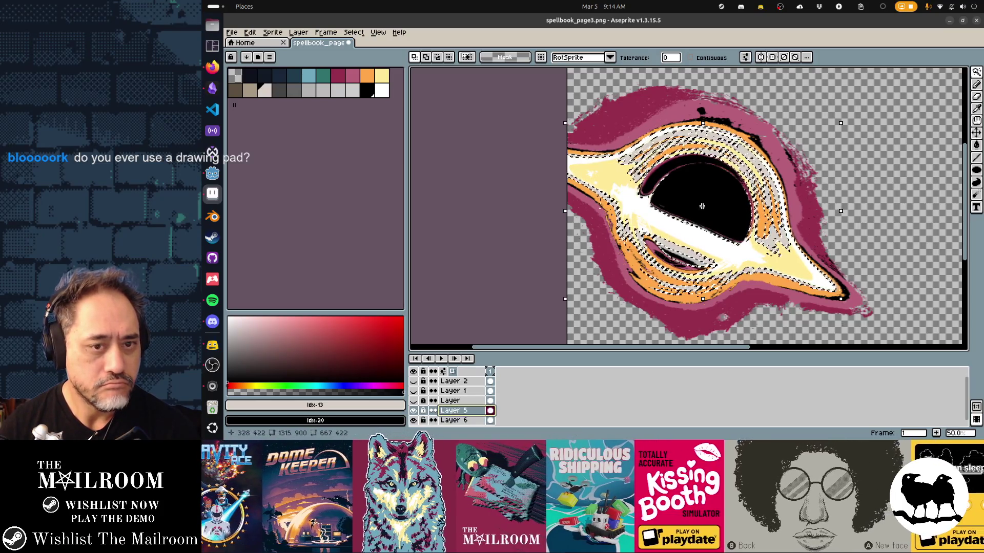
# Replace pale grey with black on Layer 5 too, undoing and redoing to compare
pyautogui.hotkey('shift', 'r')
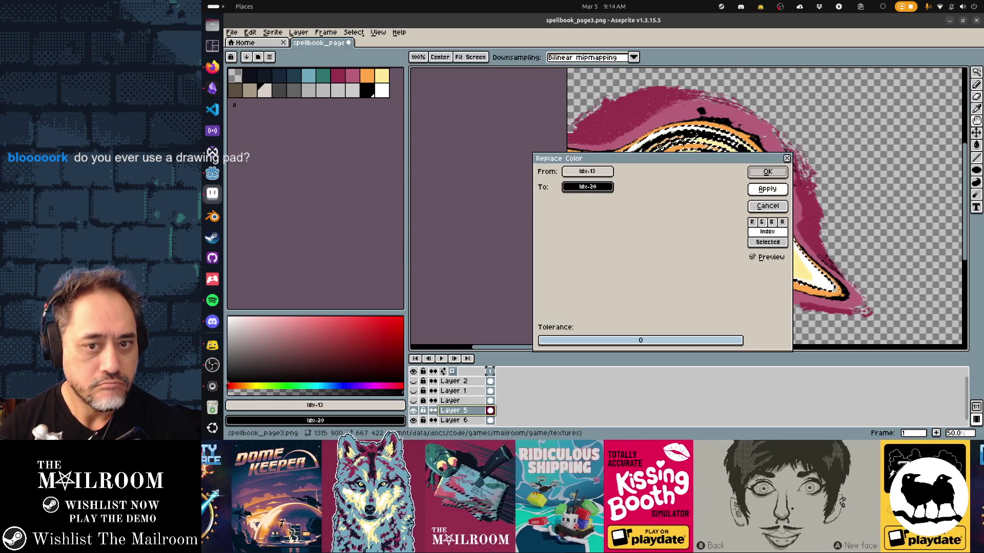
pyautogui.press('Return')
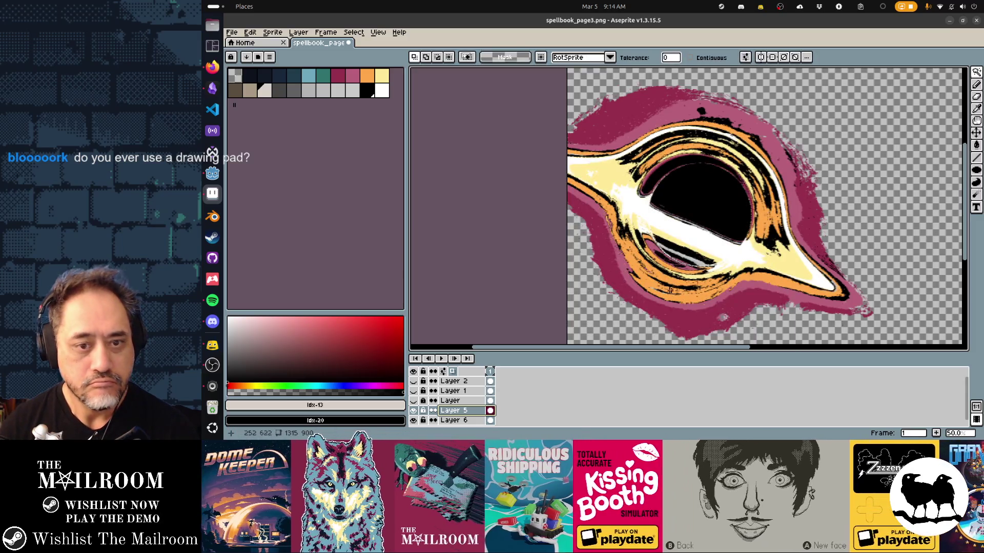
pyautogui.moveTo(670, 290); pyautogui.dragTo(654, 223)
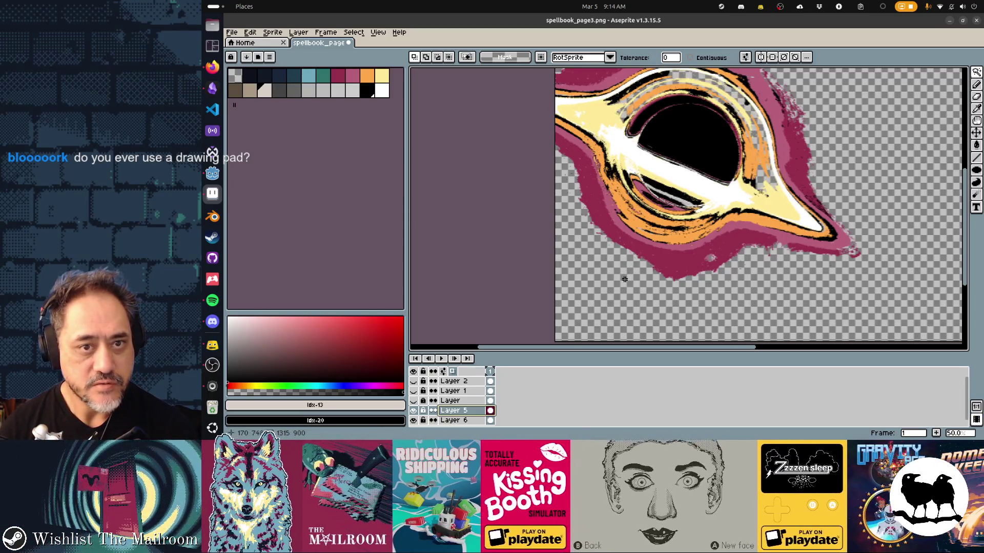
pyautogui.hotkey('ctrl', 'z')
pyautogui.hotkey('ctrl', 'z')
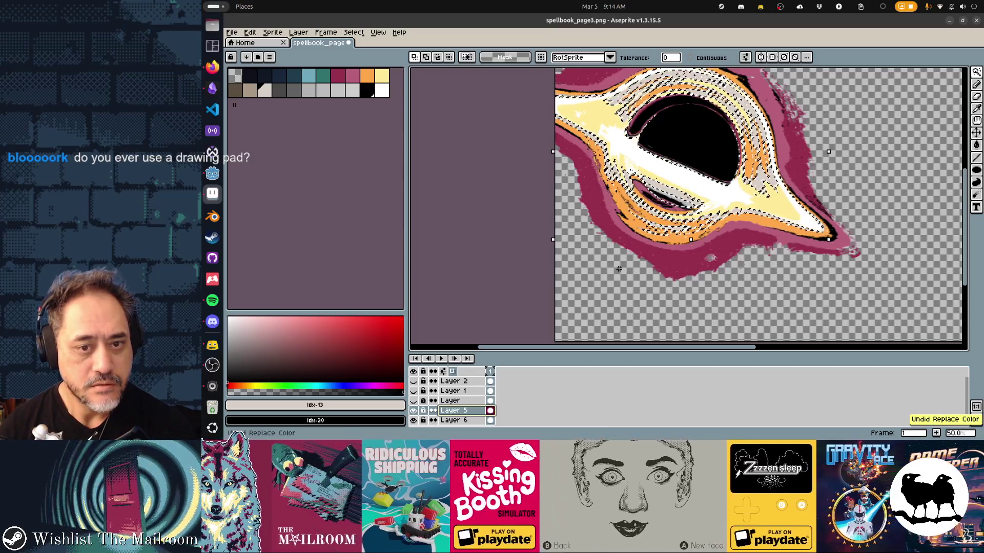
pyautogui.hotkey('ctrl', 'z')
pyautogui.hotkey('ctrl', 'z')
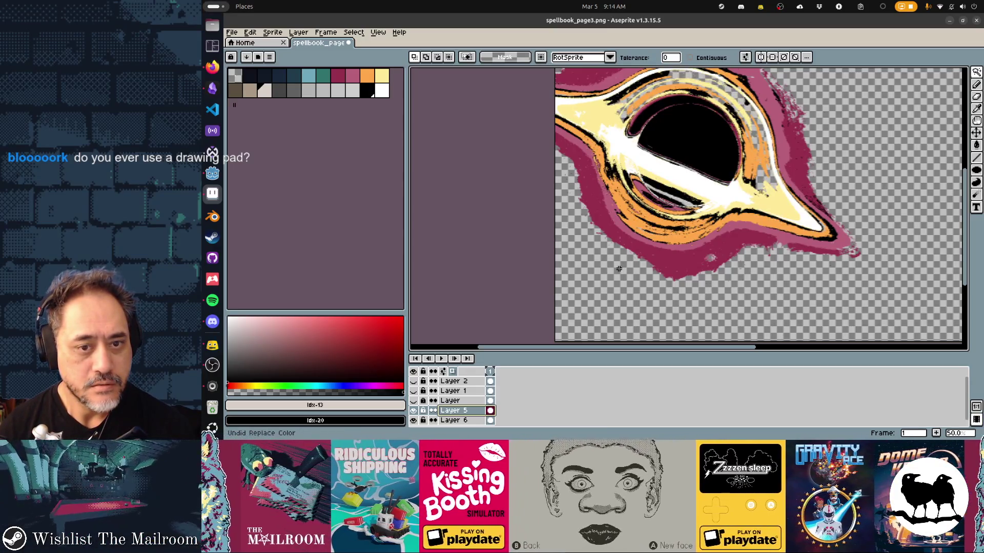
# Make black the pencil colour and wand-select the pale inner streak on Layer 5
pyautogui.press('b')
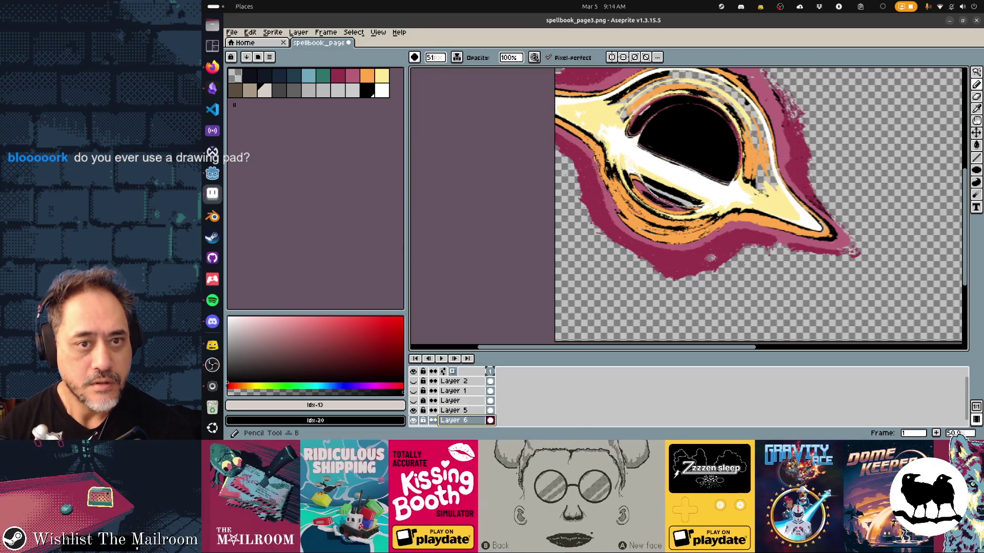
pyautogui.keyDown('alt'); pyautogui.click(627, 108); pyautogui.keyUp('alt')
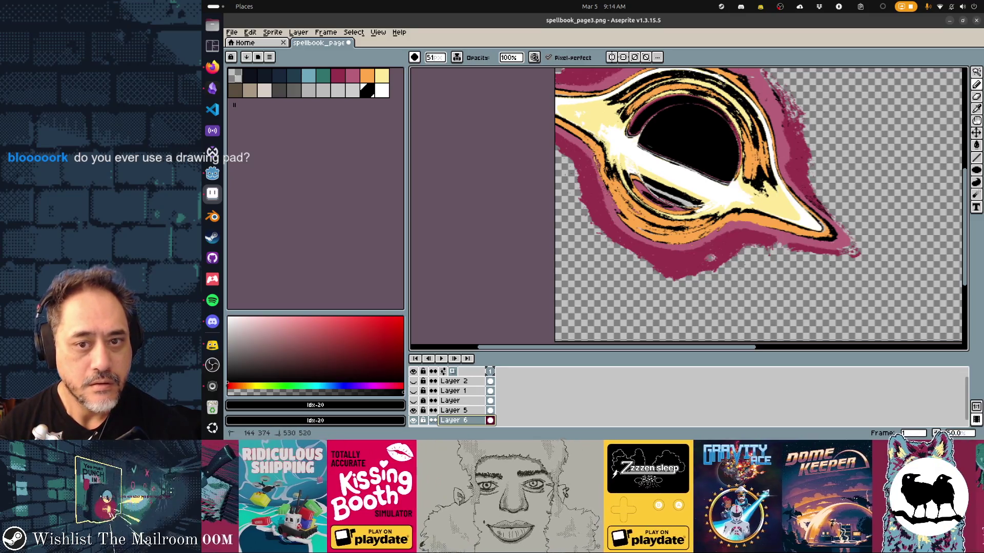
pyautogui.press('w')
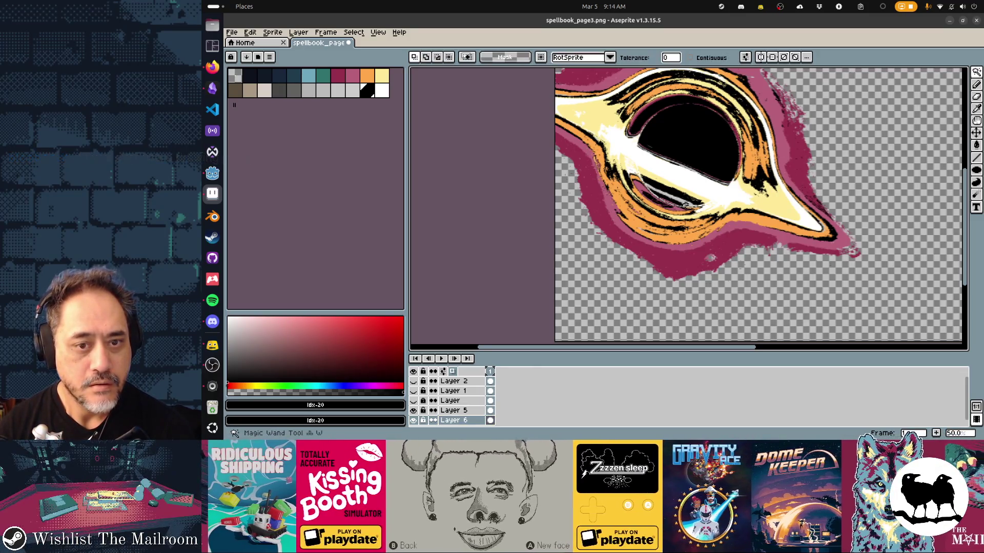
pyautogui.hotkey('alt', 'Up')
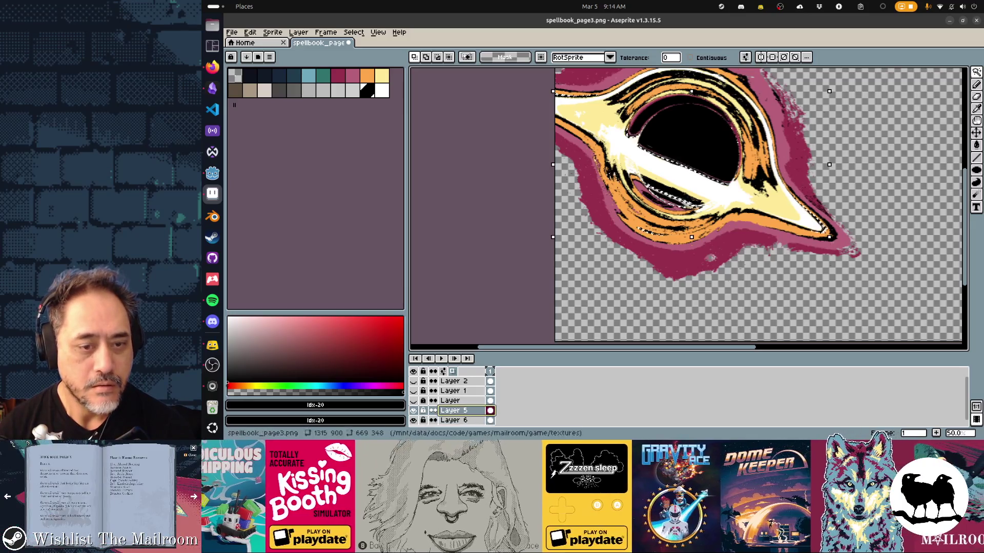
pyautogui.click(687, 202)
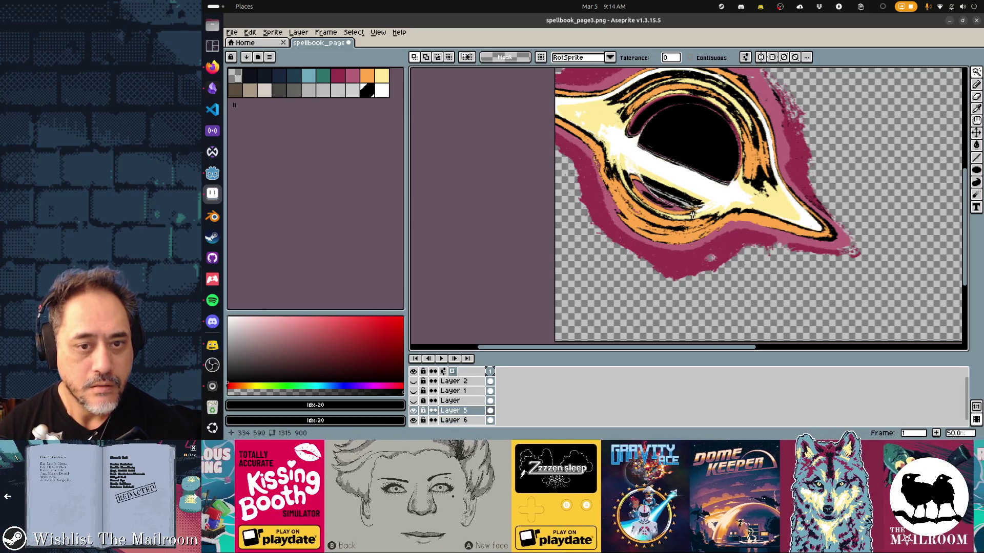
pyautogui.scroll(2, 688, 204)
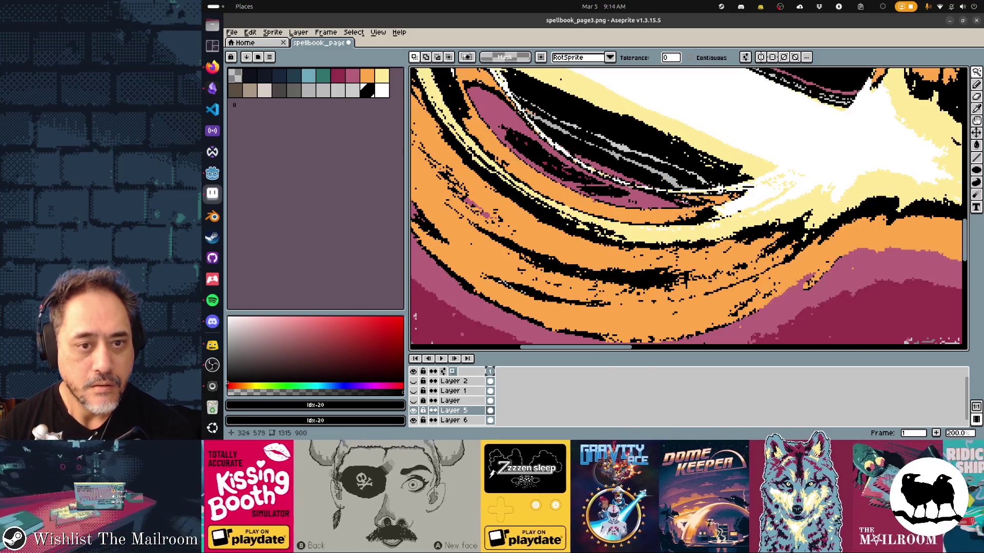
pyautogui.scroll(1, 666, 177)
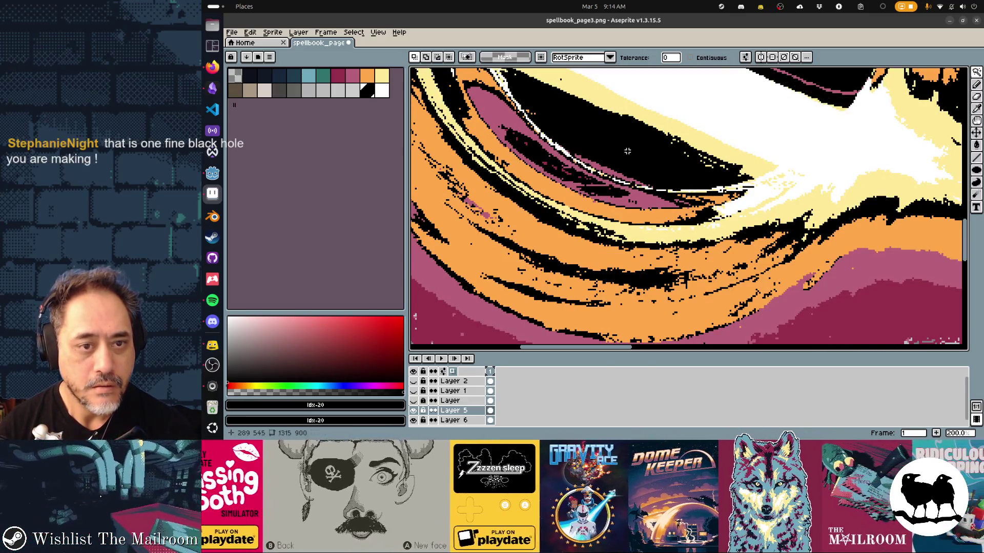
pyautogui.scroll(2, 688, 210)
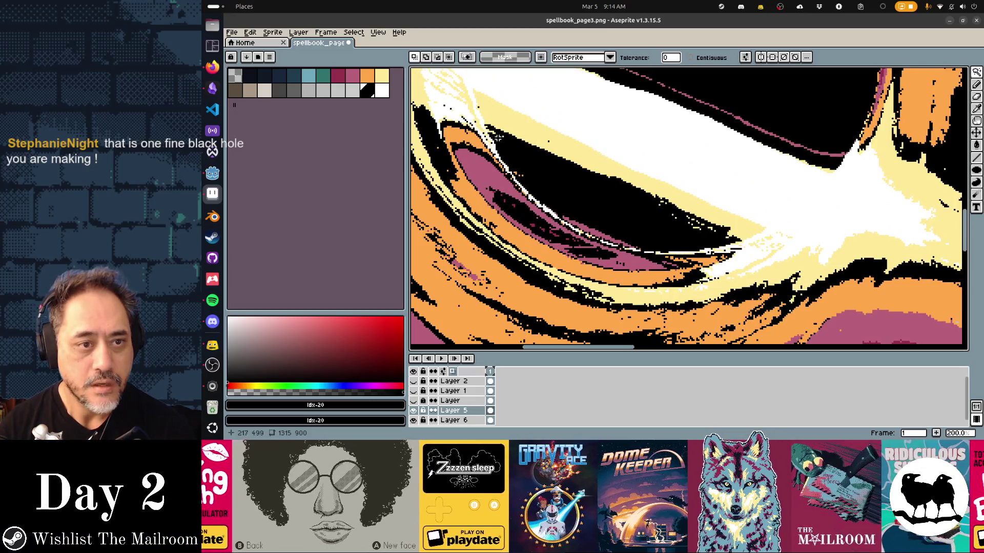
pyautogui.hotkey('ctrl', 'x')
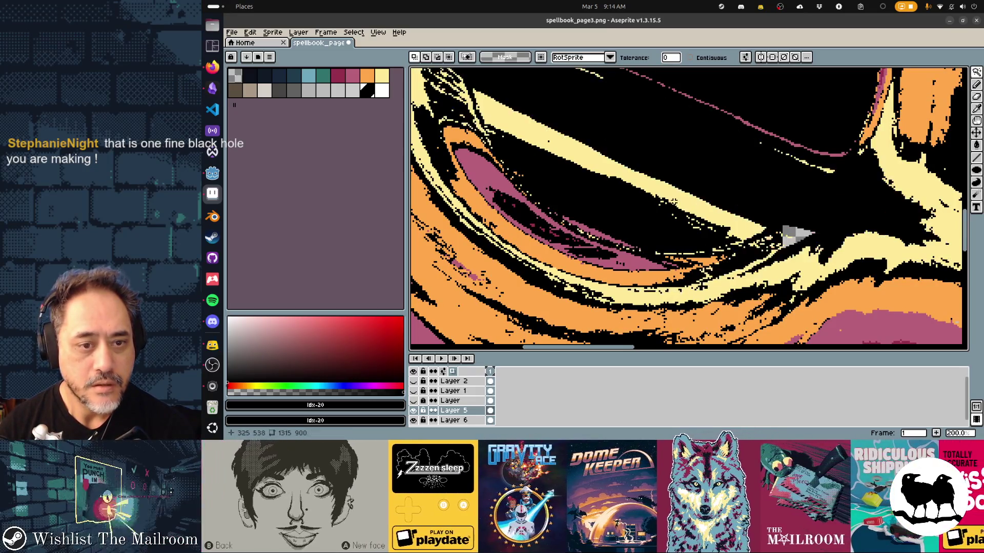
pyautogui.hotkey('ctrl', 'z')
pyautogui.scroll(-1, 669, 203)
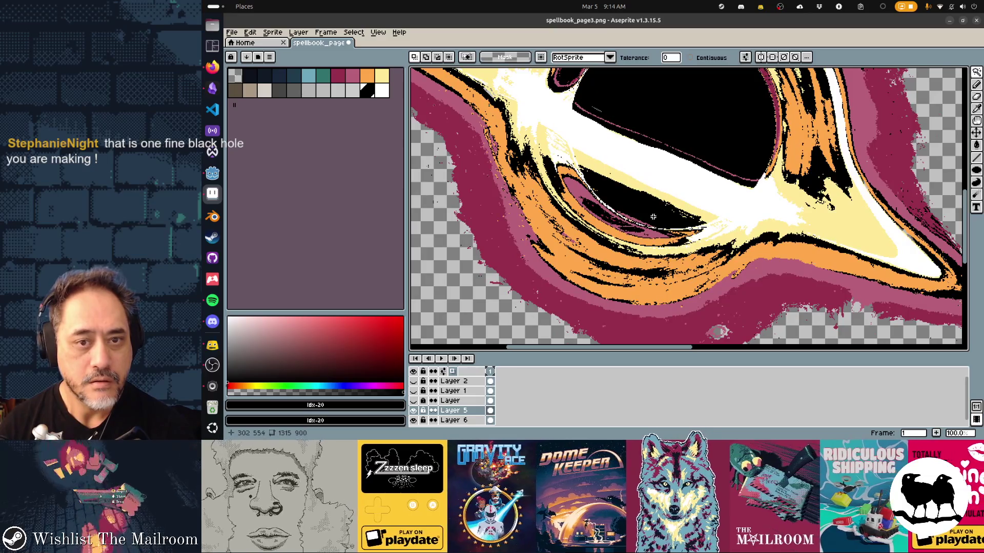
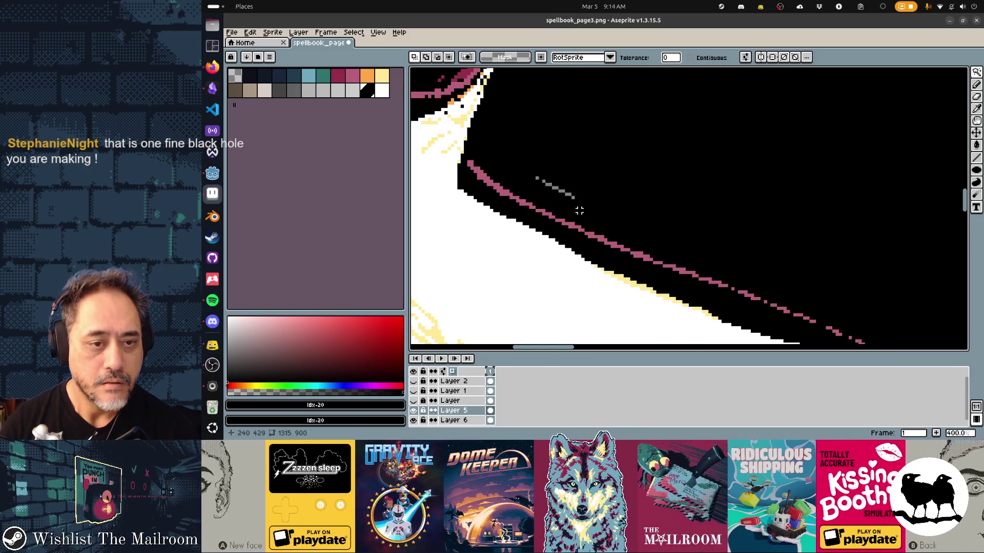
pyautogui.scroll(-3, 579, 210)
pyautogui.scroll(-1, 579, 210)
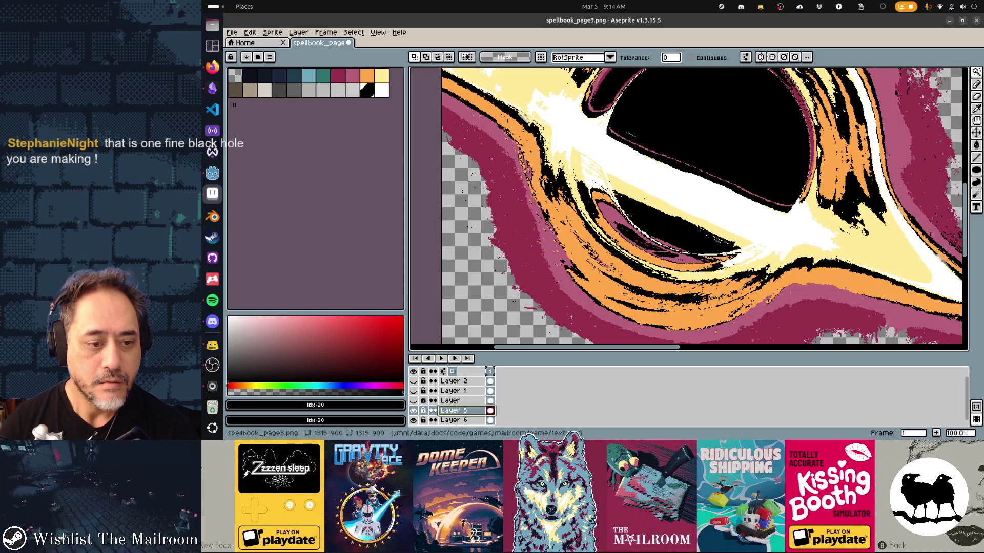
# Switch to the Pencil tool and make Layer 6 the active painting layer
pyautogui.press('b')
pyautogui.hotkey('ctrl', 'z')
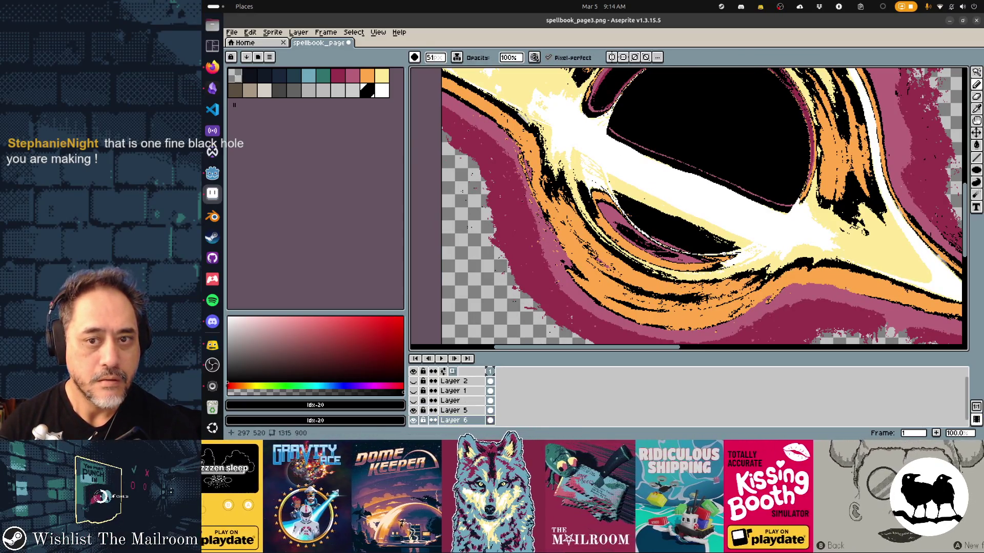
pyautogui.scroll(-1, 692, 207)
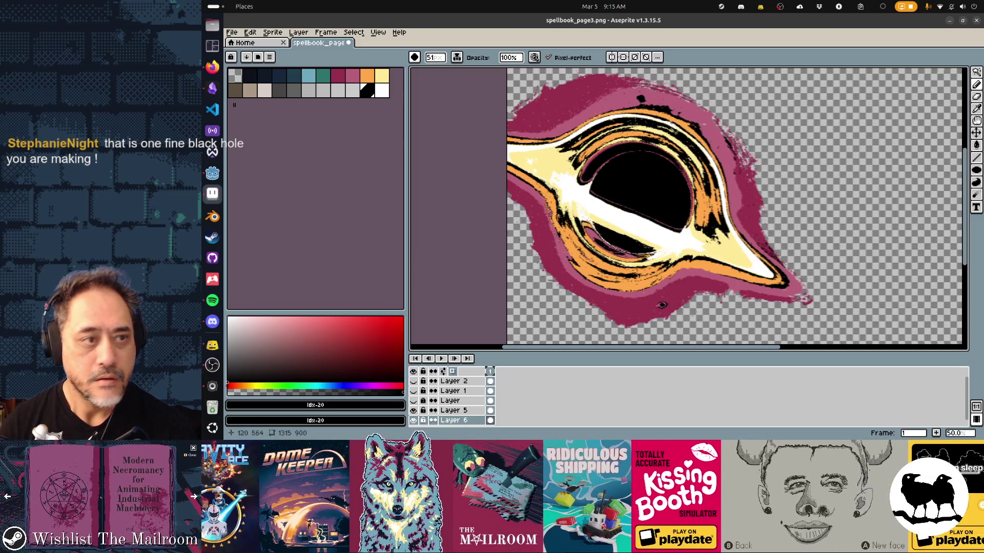
# Choose the crimson palette swatch as the painting colour for the glow
pyautogui.click(337, 75)
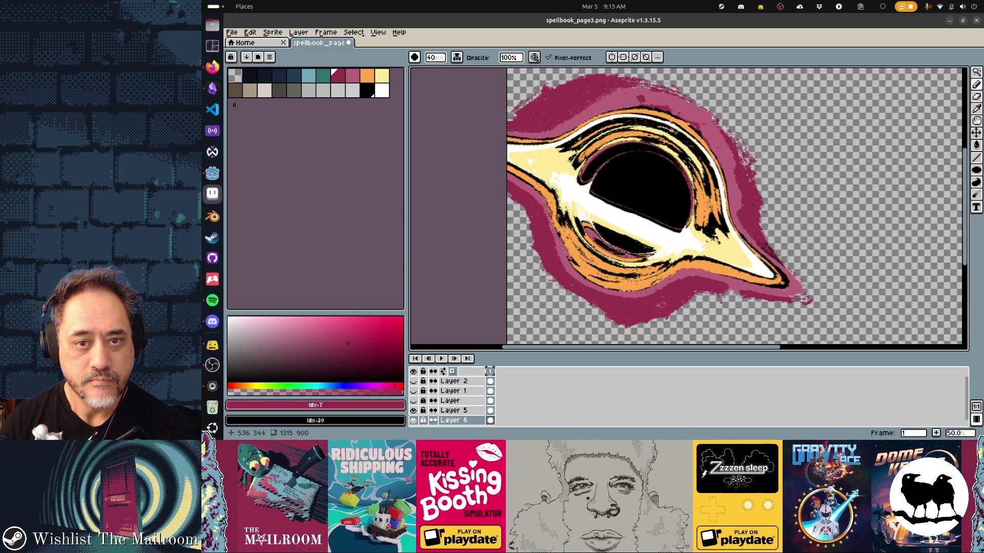
pyautogui.hscroll(2, 688, 208)
pyautogui.scroll(1, 764, 269)
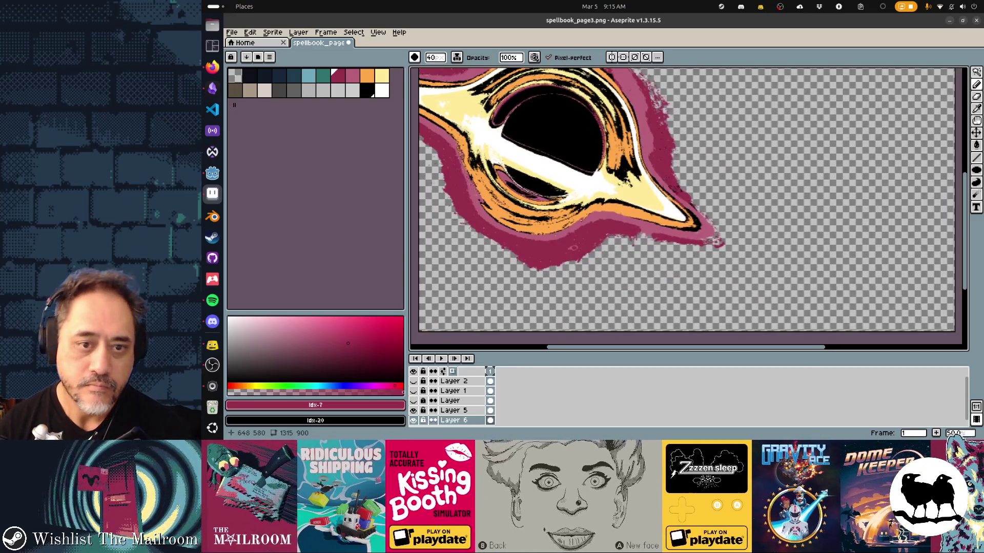
pyautogui.scroll(1, 764, 270)
pyautogui.scroll(-1, 764, 270)
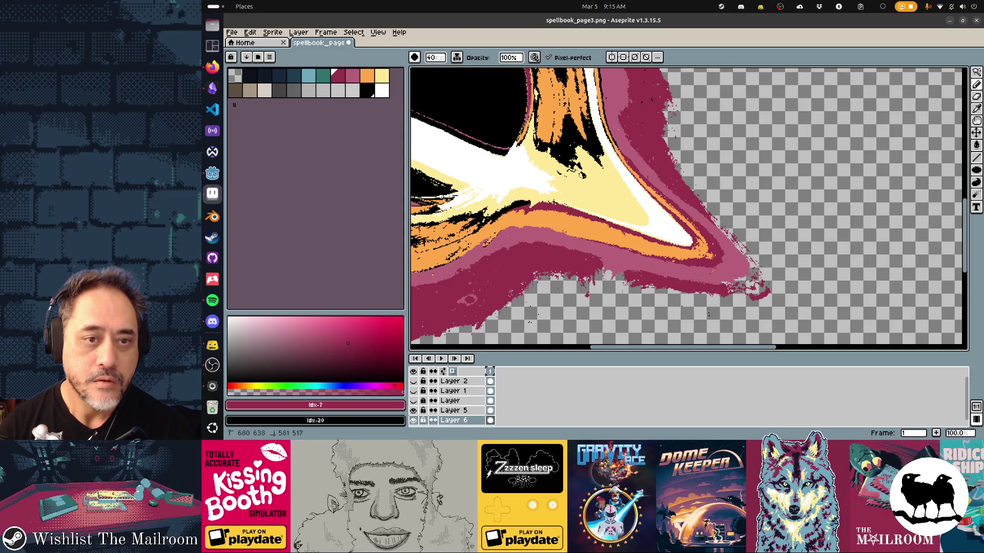
pyautogui.scroll(3, 688, 206)
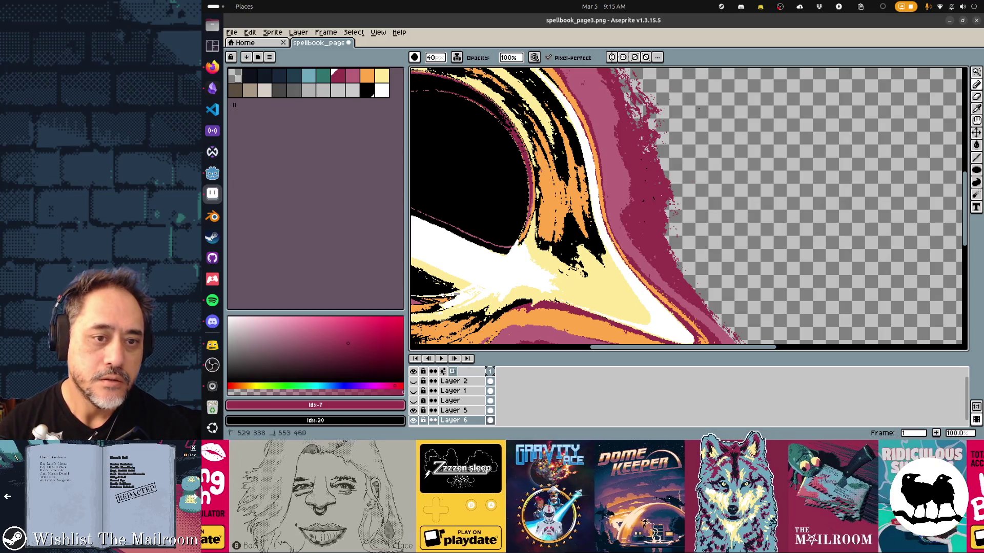
pyautogui.scroll(5, 688, 207)
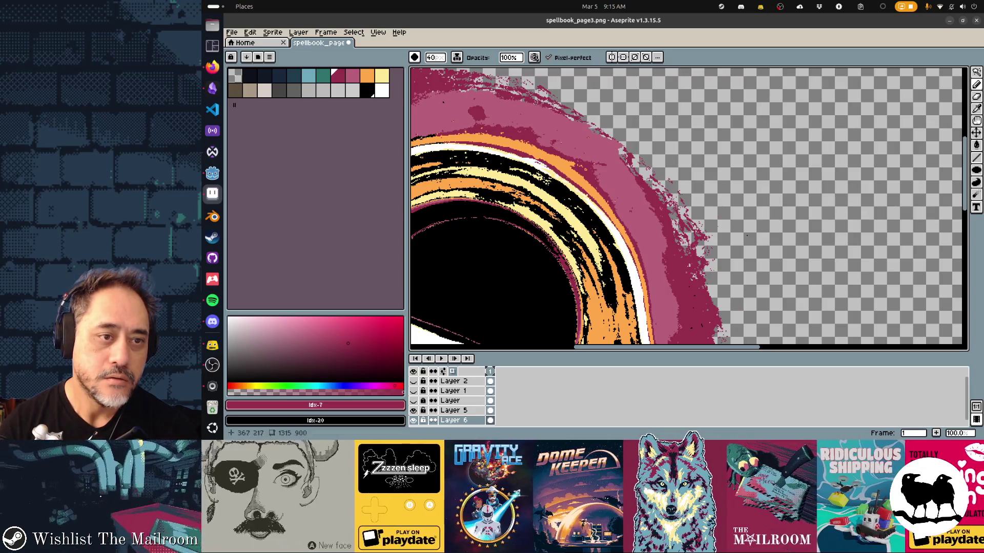
pyautogui.hscroll(-5, 689, 208)
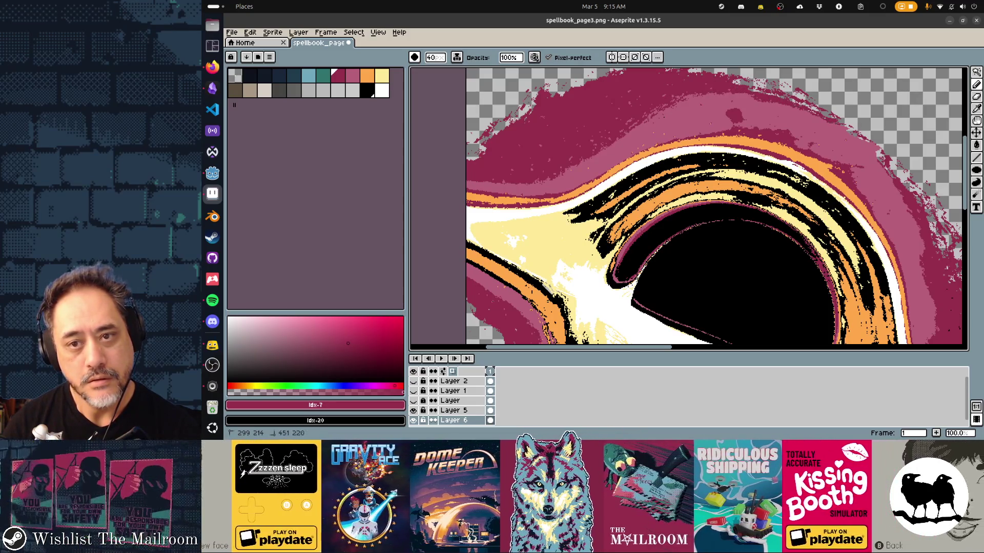
# Undo the last stroke and sample the disk's pale yellow as the painting colour
pyautogui.moveTo(692, 230); pyautogui.dragTo(792, 139)
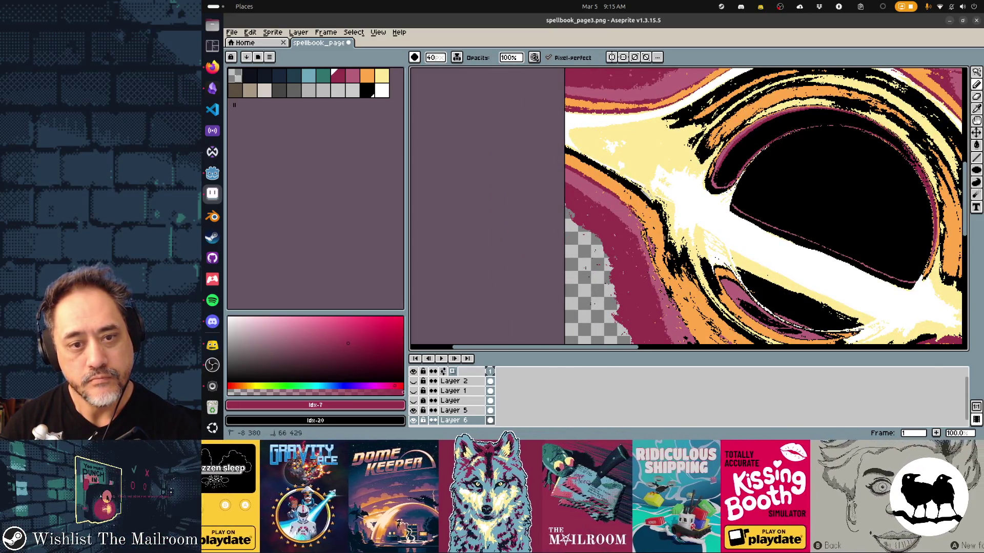
pyautogui.scroll(-3, 687, 207)
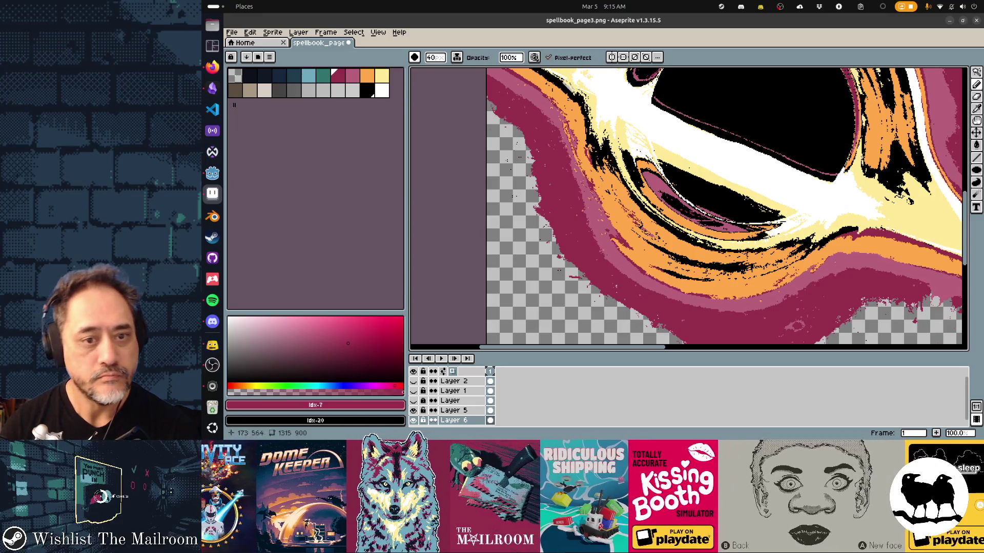
pyautogui.hotkey('ctrl', 'z')
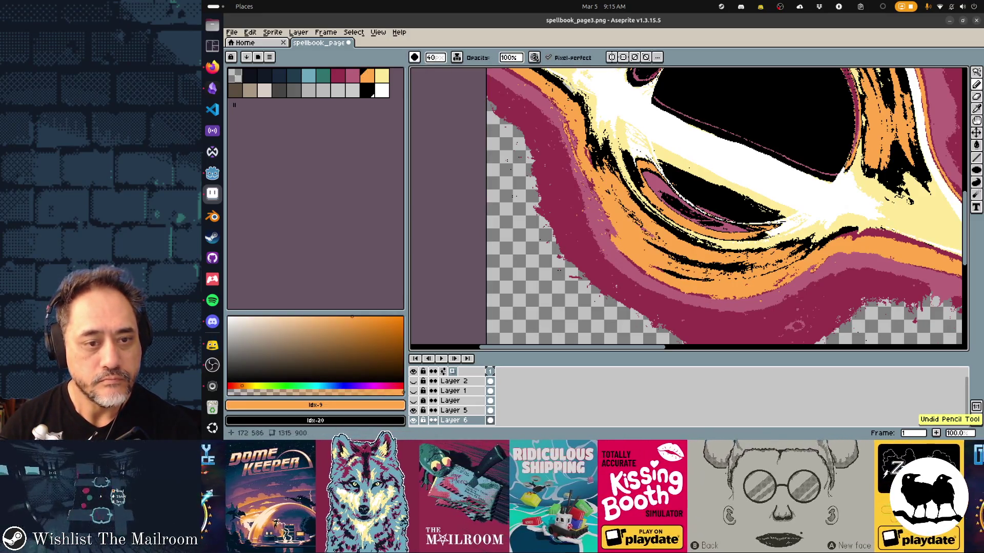
pyautogui.keyDown('alt'); pyautogui.click(569, 261); pyautogui.keyUp('alt')
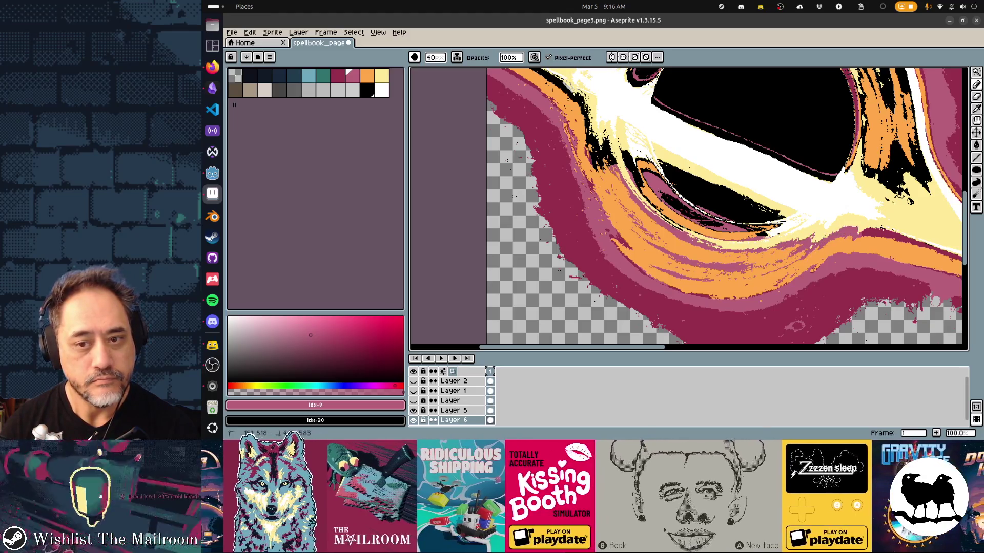
pyautogui.hscroll(5, 688, 208)
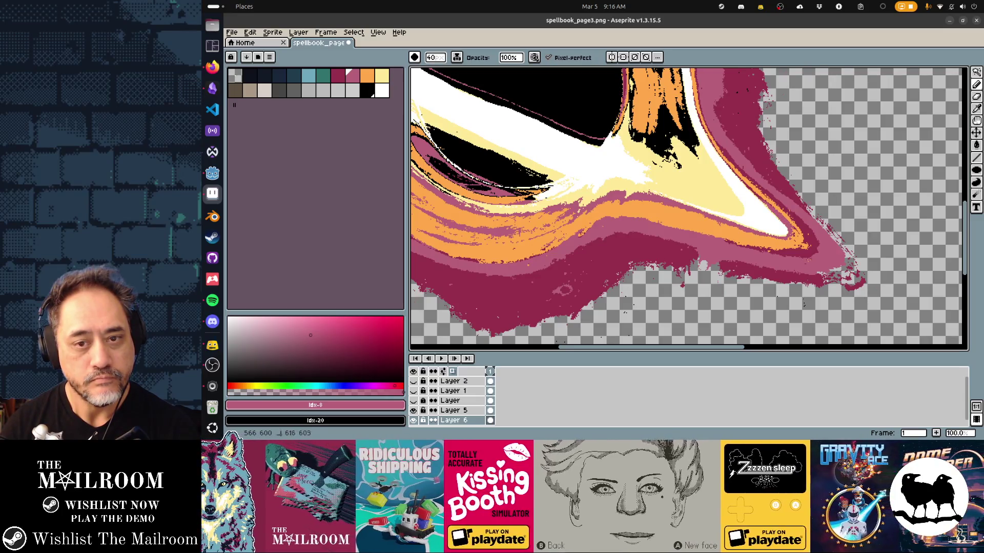
pyautogui.scroll(2, 688, 208)
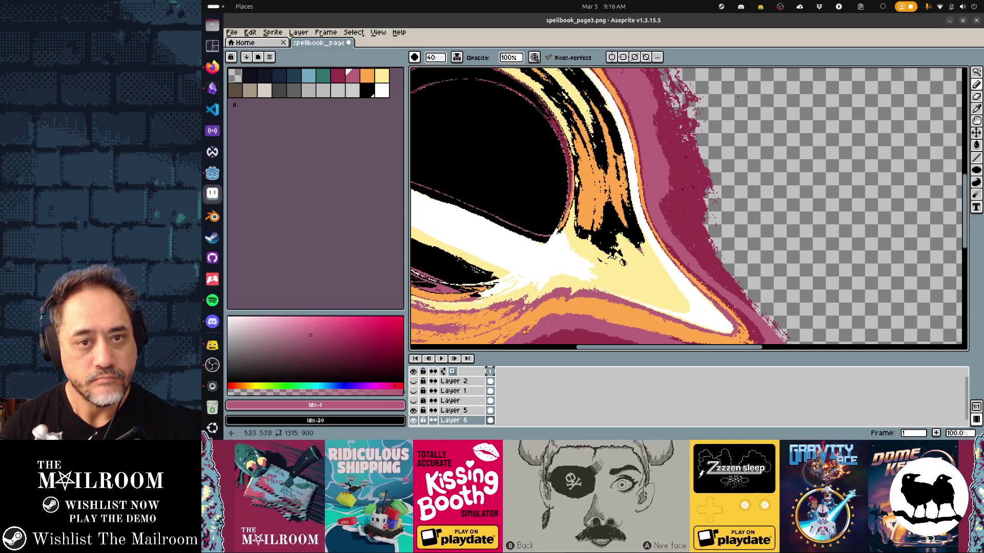
pyautogui.hscroll(-5, 688, 208)
pyautogui.scroll(-2, 687, 208)
pyautogui.hscroll(-2, 688, 207)
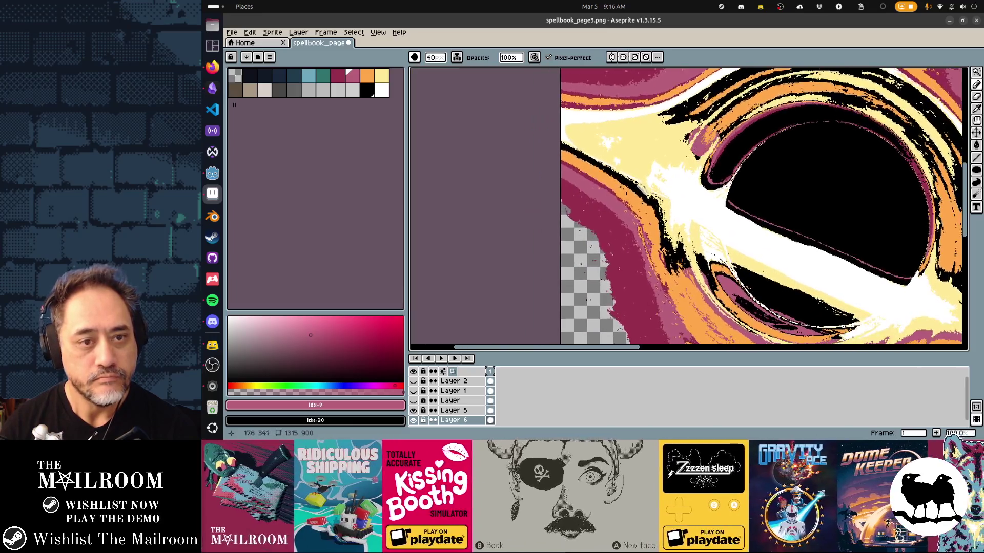
pyautogui.keyDown('alt'); pyautogui.click(638, 187); pyautogui.keyUp('alt')
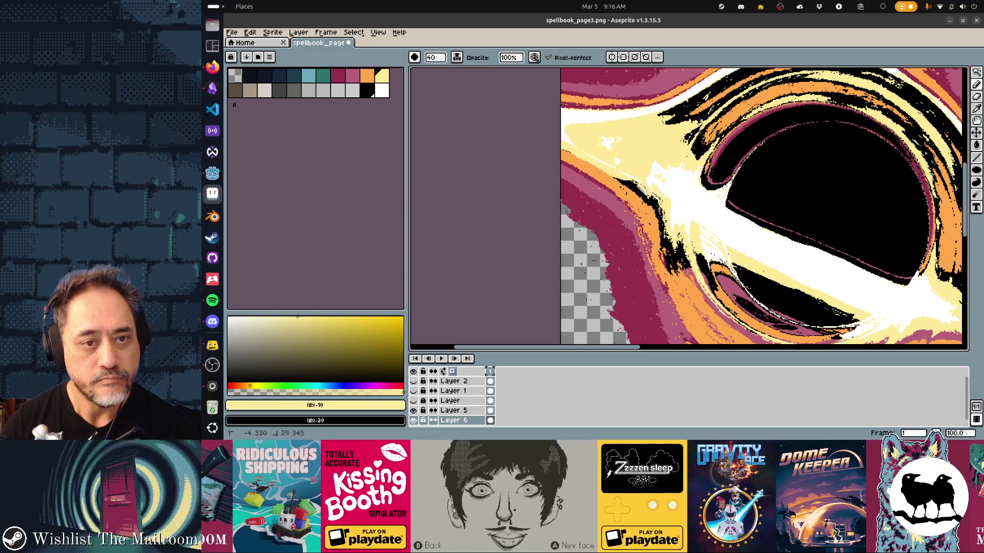
# Trial-paint pale yellow over the black streaks, then undo those strokes
pyautogui.click(635, 192)
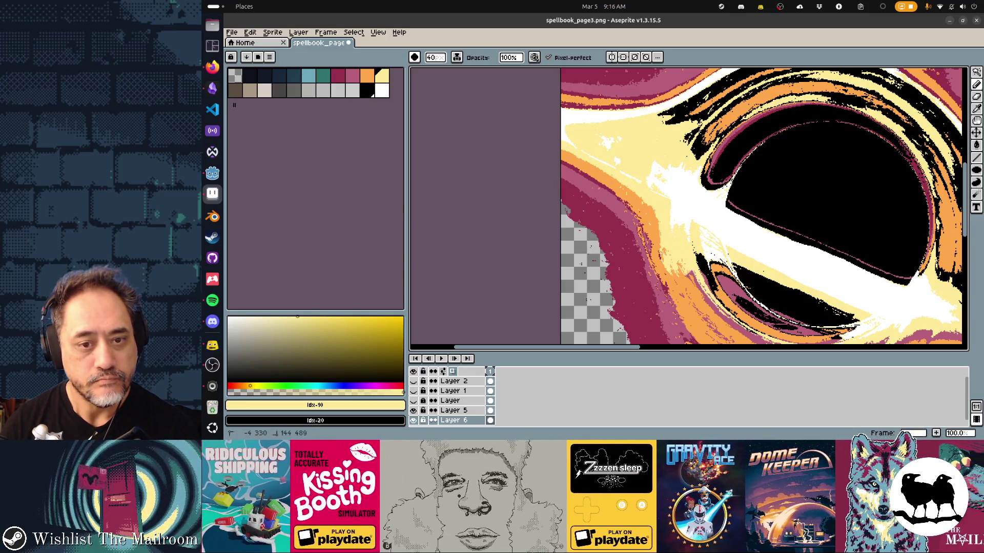
pyautogui.scroll(-3, 688, 207)
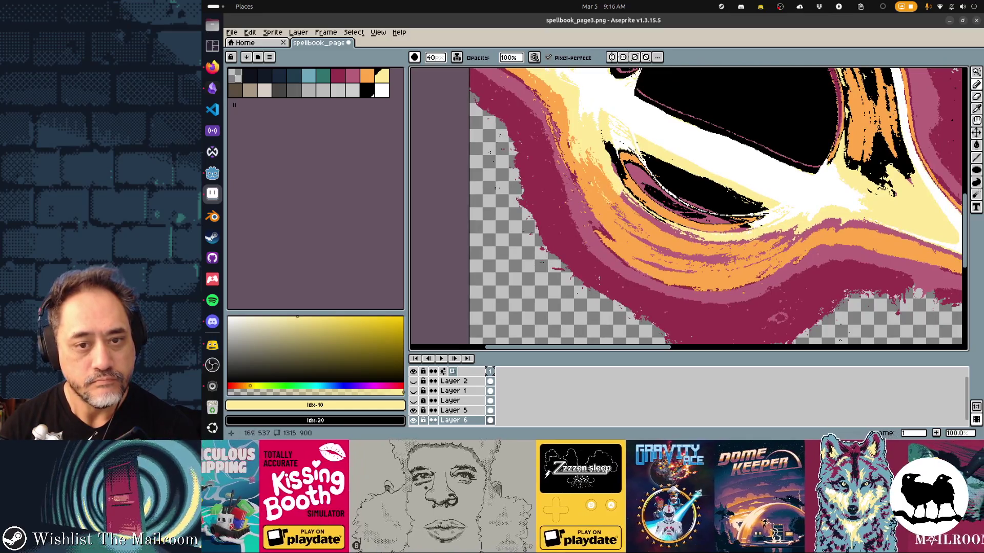
pyautogui.hscroll(2, 688, 207)
pyautogui.hscroll(2, 689, 207)
pyautogui.moveTo(705, 87); pyautogui.dragTo(713, 188)
pyautogui.moveTo(734, 131); pyautogui.dragTo(736, 182)
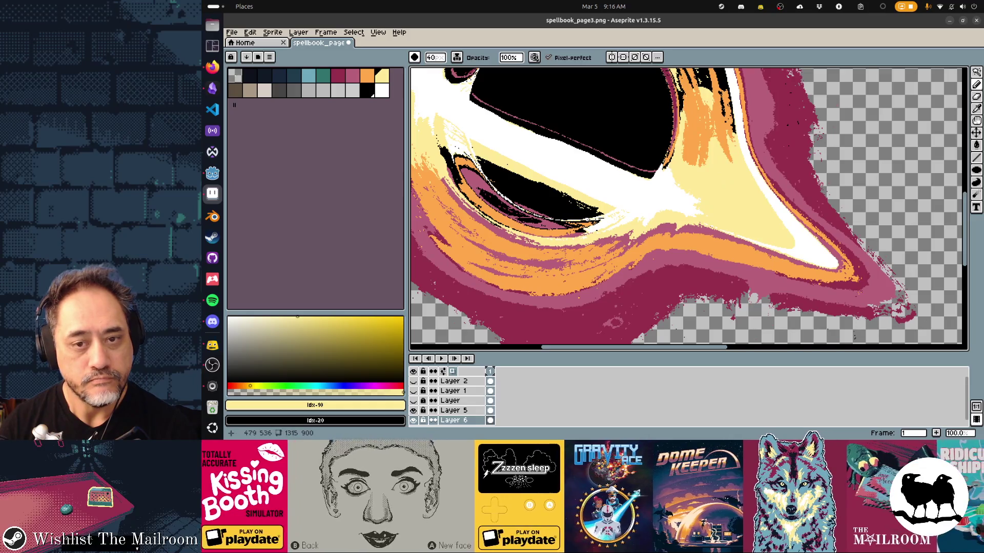
pyautogui.hotkey('ctrl', 'z')
pyautogui.hscroll(2, 688, 207)
pyautogui.scroll(1, 688, 208)
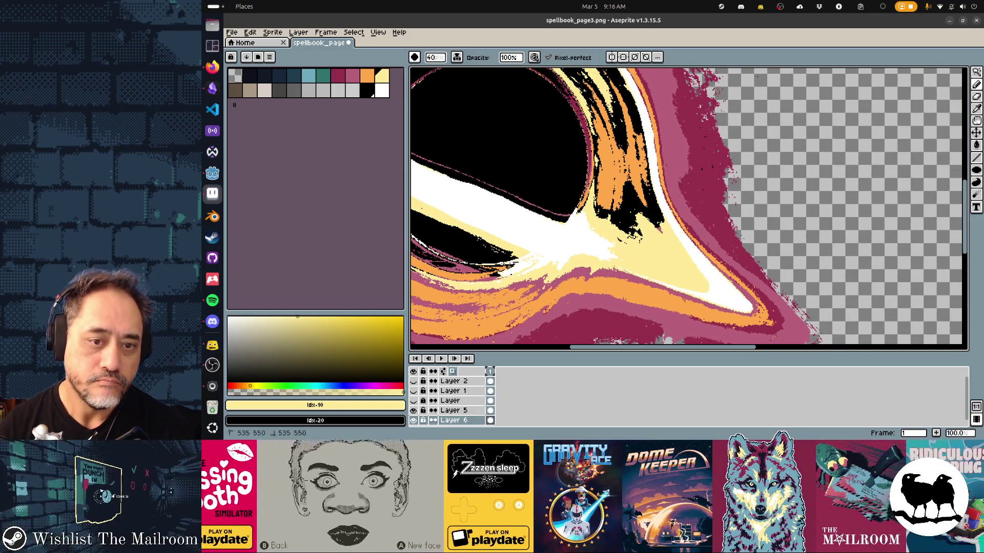
# Undo the last yellow stroke and cover the dark specks in the disk with white
pyautogui.hotkey('ctrl', 'z')
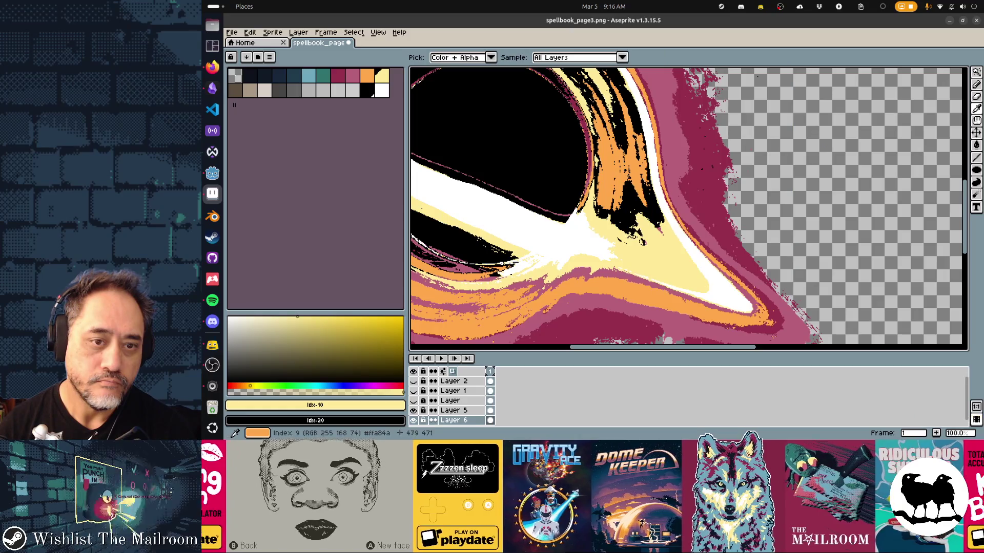
pyautogui.press('alt')
pyautogui.keyDown('alt'); pyautogui.click(619, 202); pyautogui.keyUp('alt')
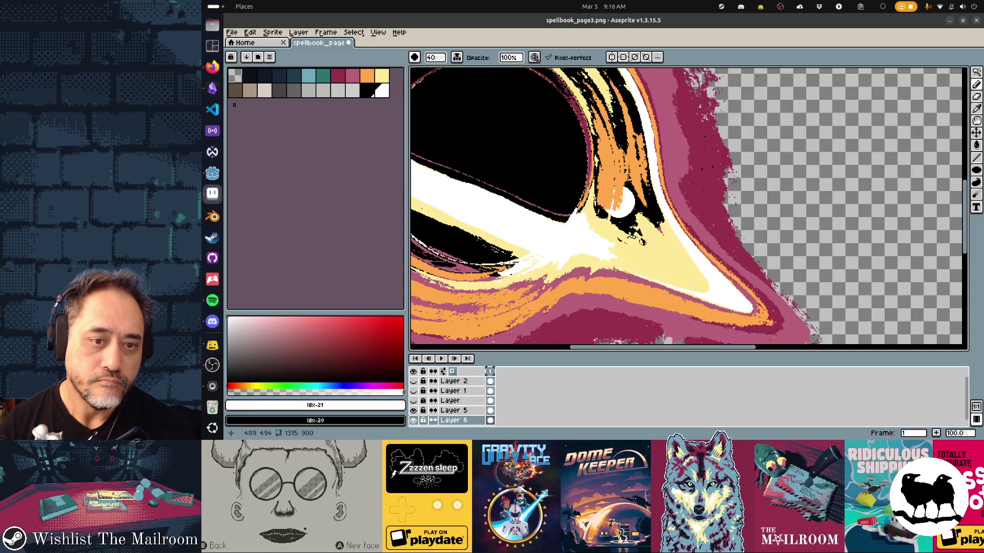
pyautogui.moveTo(622, 238); pyautogui.dragTo(620, 240)
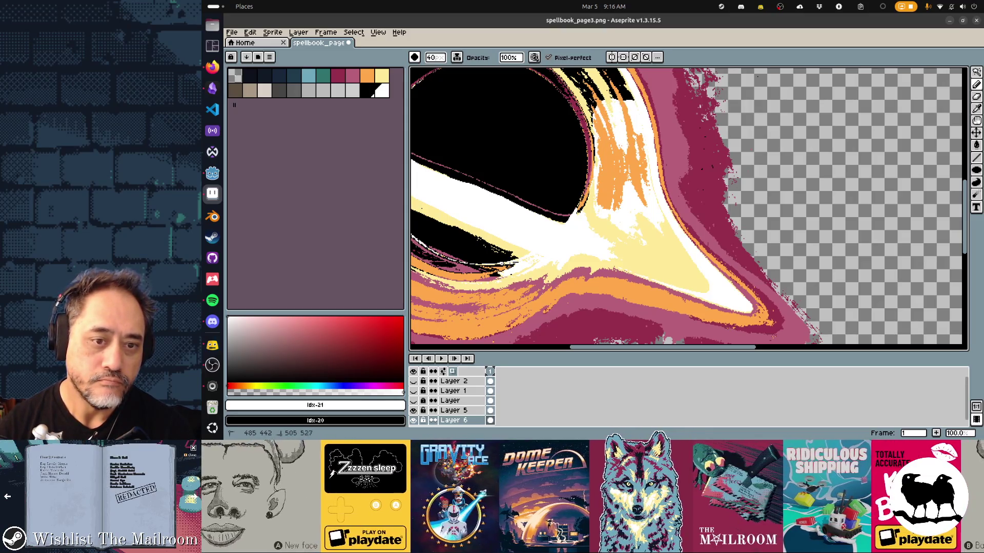
pyautogui.scroll(3, 689, 208)
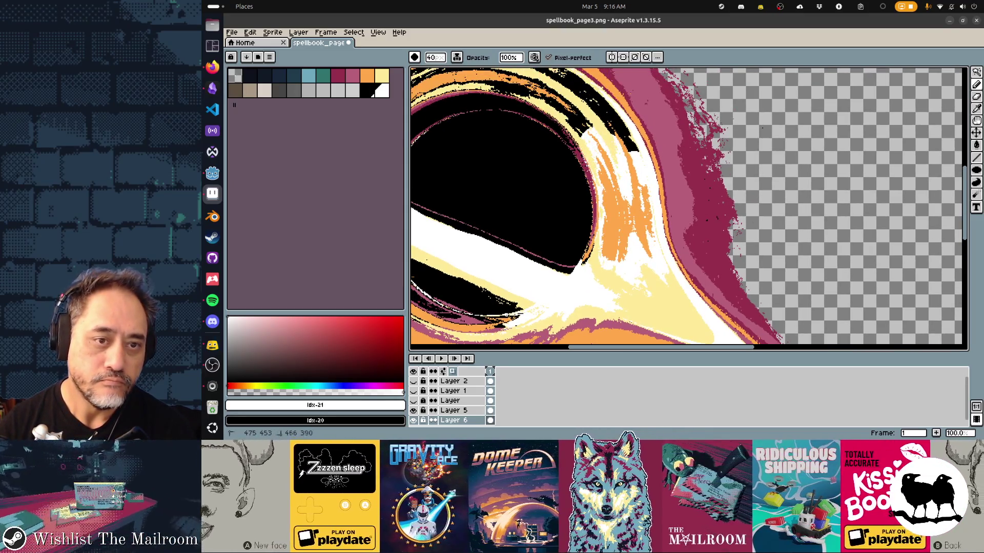
# Paint cream and orange over the black band so it blends into the glowing ring
pyautogui.moveTo(600, 123); pyautogui.dragTo(549, 77)
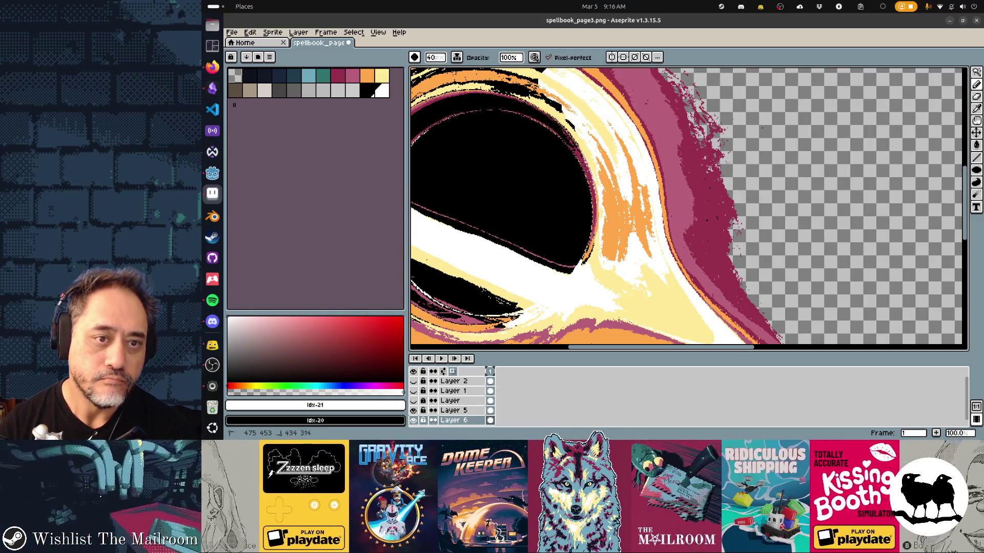
pyautogui.scroll(3, 689, 207)
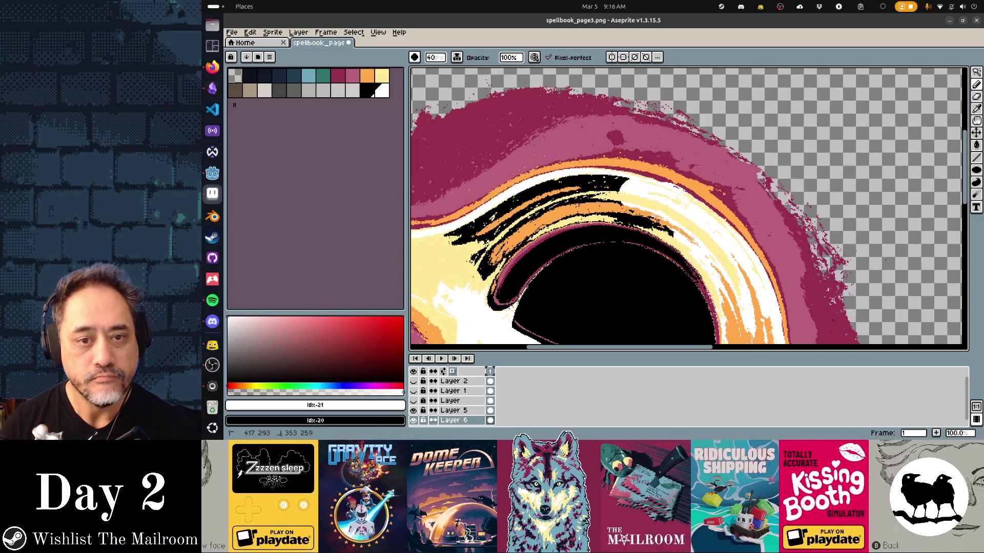
pyautogui.moveTo(558, 189)
pyautogui.mouseDown()
pyautogui.moveTo(507, 209)
pyautogui.moveTo(487, 261)
pyautogui.mouseUp()
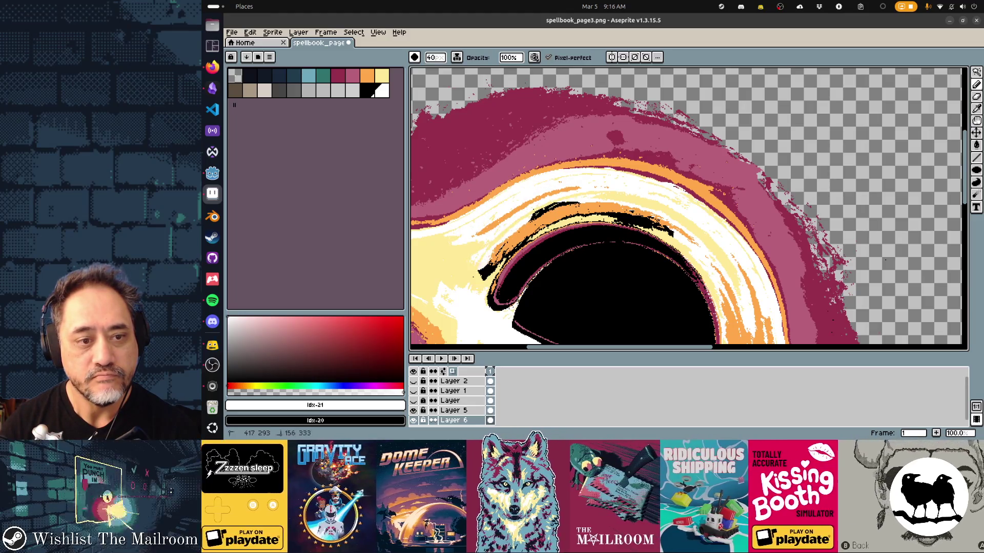
pyautogui.moveTo(529, 223); pyautogui.dragTo(570, 204)
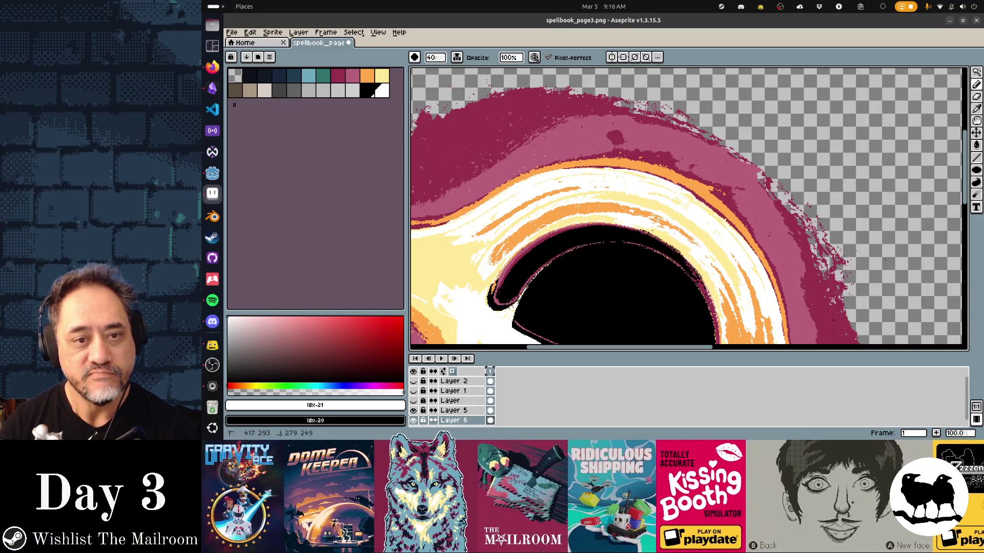
pyautogui.moveTo(615, 254); pyautogui.dragTo(753, 165)
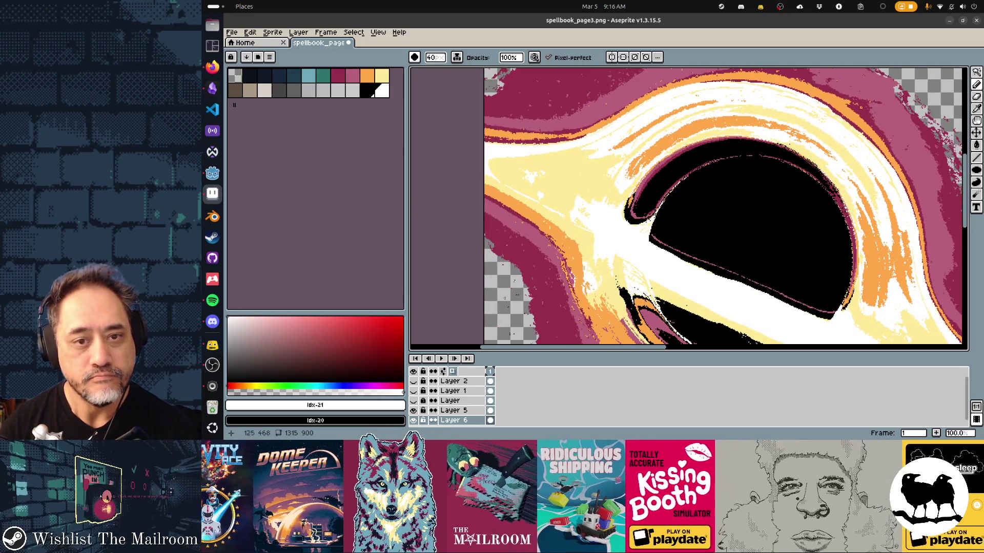
pyautogui.scroll(-2, 688, 208)
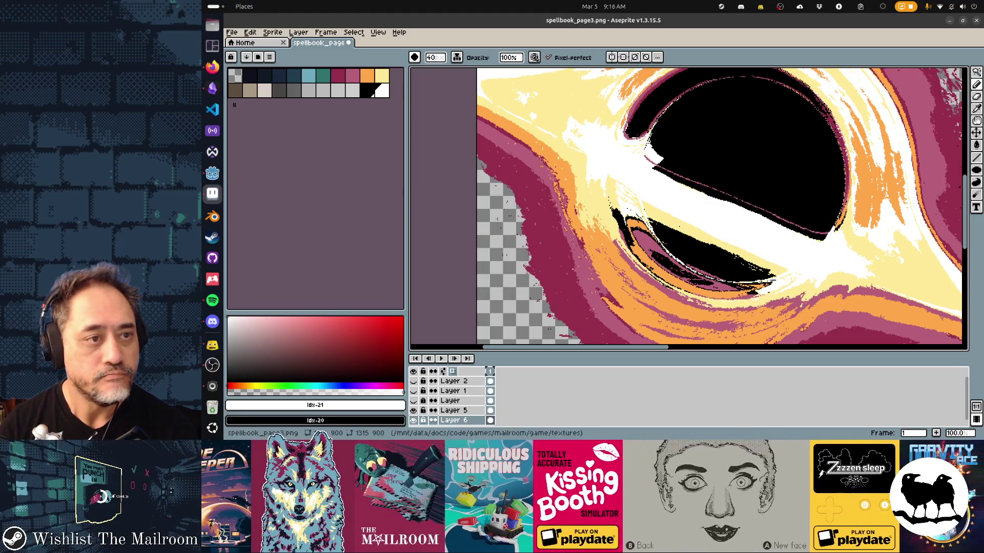
# Paint out the white spot inside the black hole and add white strokes along its left rim
pyautogui.moveTo(680, 169); pyautogui.dragTo(696, 177)
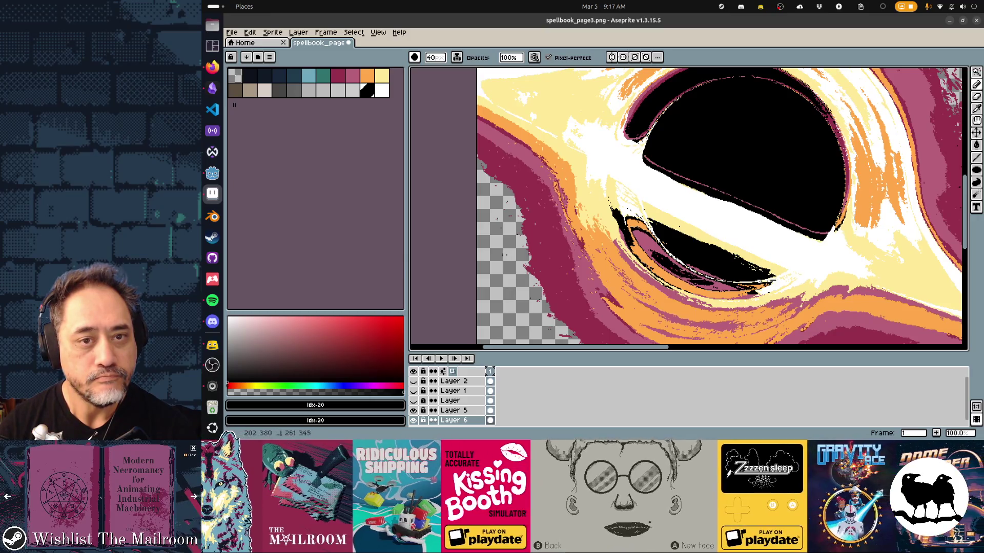
pyautogui.keyDown('alt'); pyautogui.click(657, 155); pyautogui.keyUp('alt')
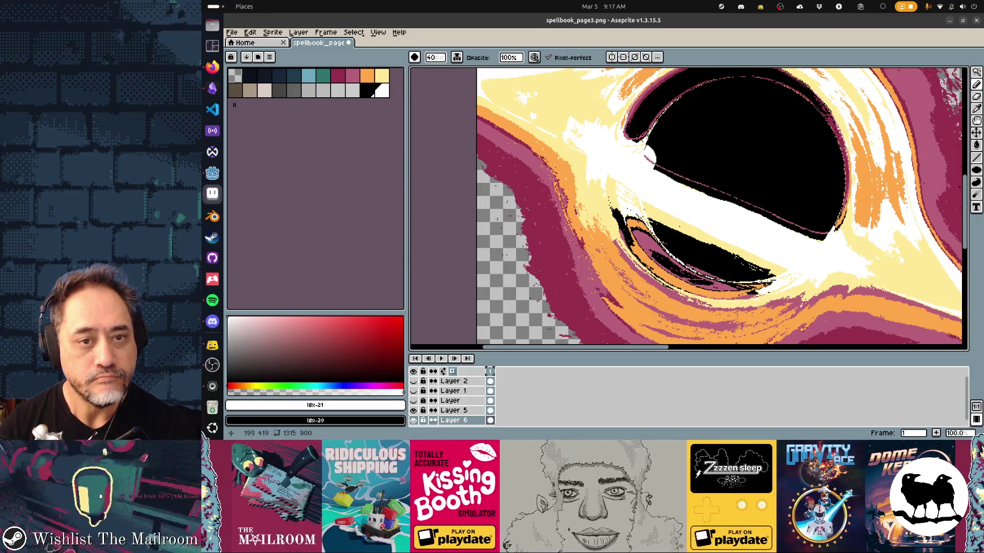
pyautogui.moveTo(647, 140); pyautogui.dragTo(657, 166)
pyautogui.keyDown('alt'); pyautogui.click(689, 159); pyautogui.keyUp('alt')
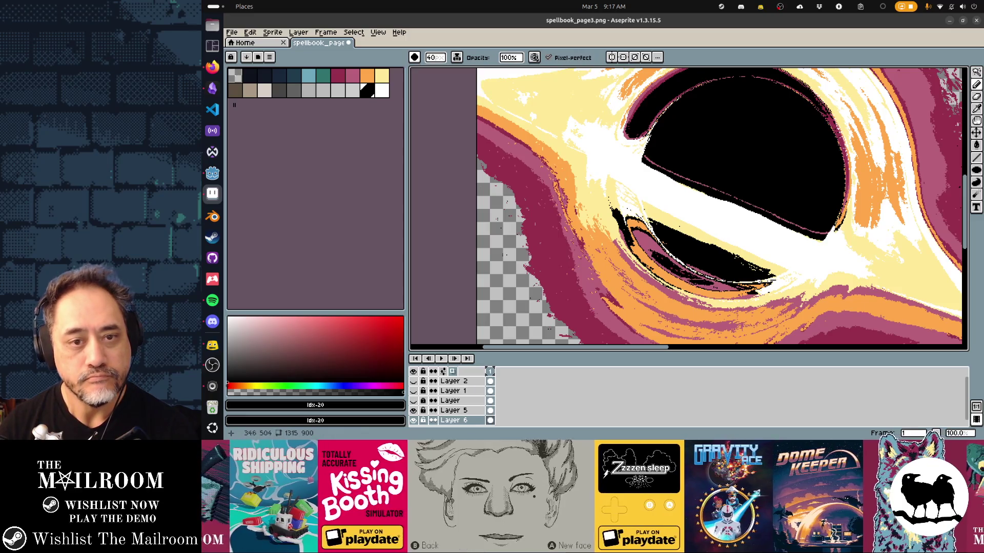
pyautogui.scroll(-1, 695, 281)
pyautogui.scroll(-1, 694, 282)
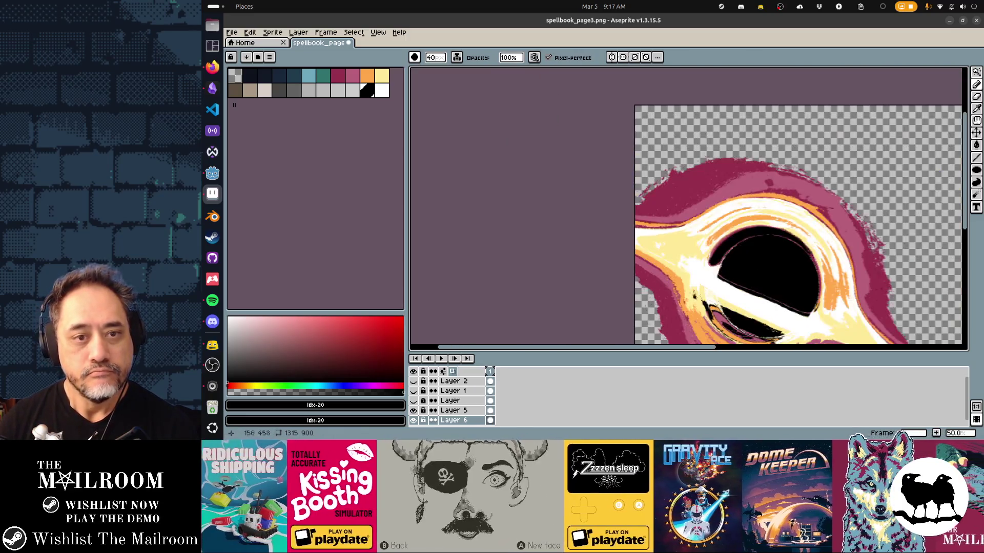
# Pan so the whole disk artwork sits centred in view
pyautogui.moveTo(694, 281); pyautogui.dragTo(557, 184)
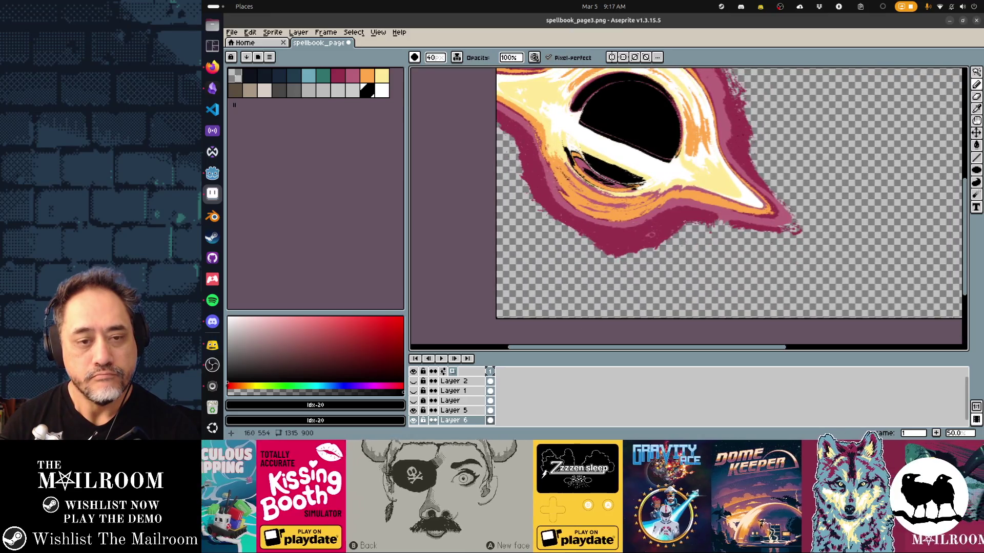
pyautogui.moveTo(557, 185); pyautogui.dragTo(533, 232)
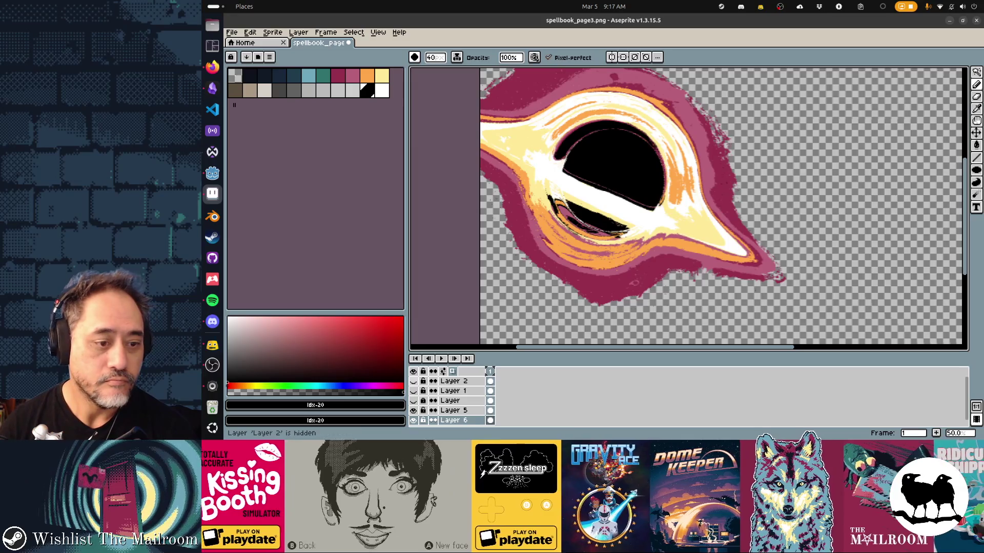
# Save spellbook_page3.png and switch over to the Godot project window
pyautogui.hotkey('ctrl', 's')
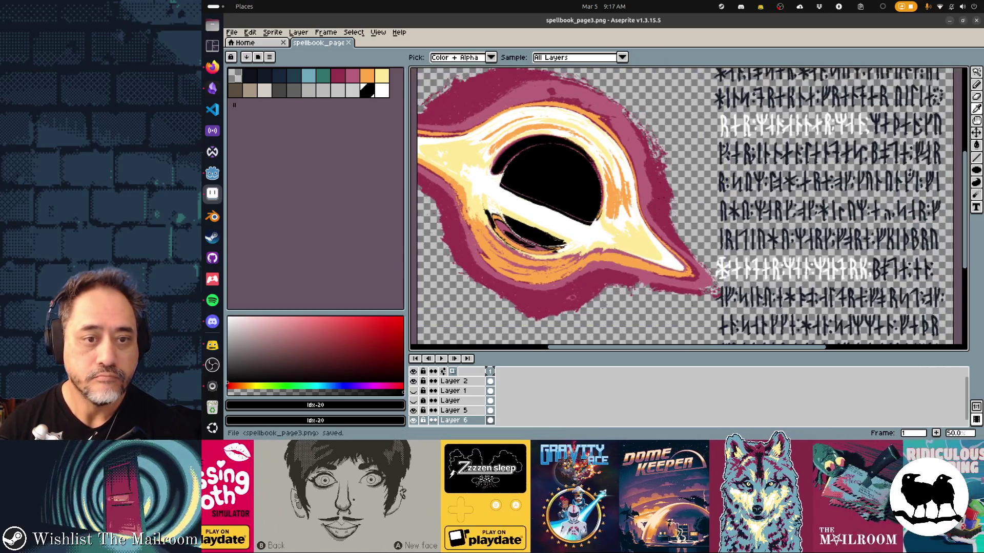
pyautogui.hotkey('alt', 'Tab')
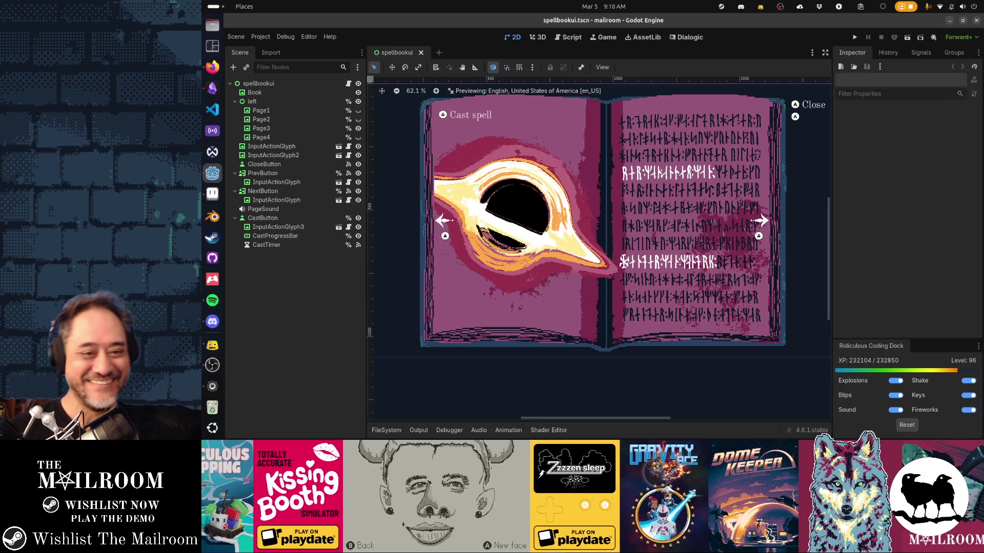
# Switch back from Godot to the Aseprite drawing window
pyautogui.hotkey('alt', 'Tab')
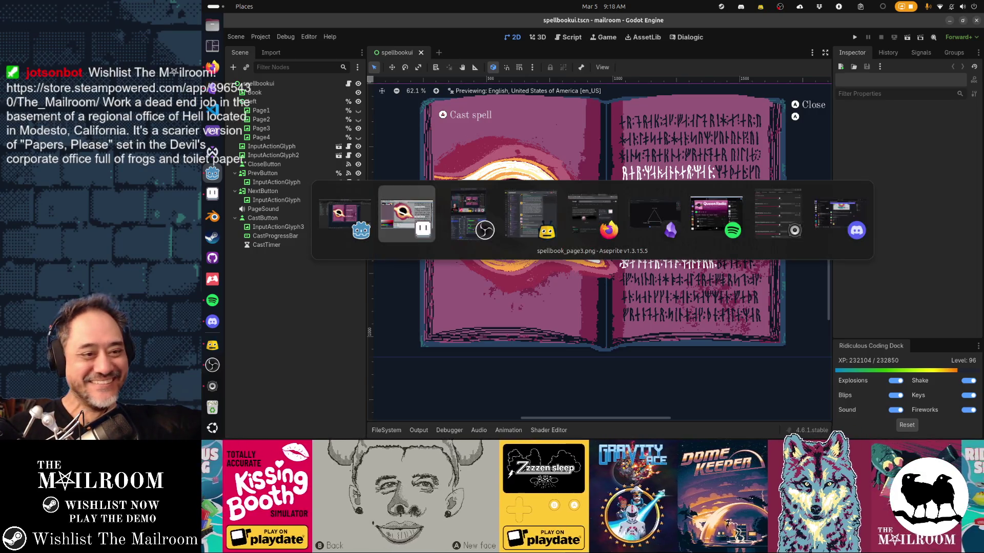
pyautogui.press('Tab')
pyautogui.hotkey('alt', 'Tab')
pyautogui.press('Tab')
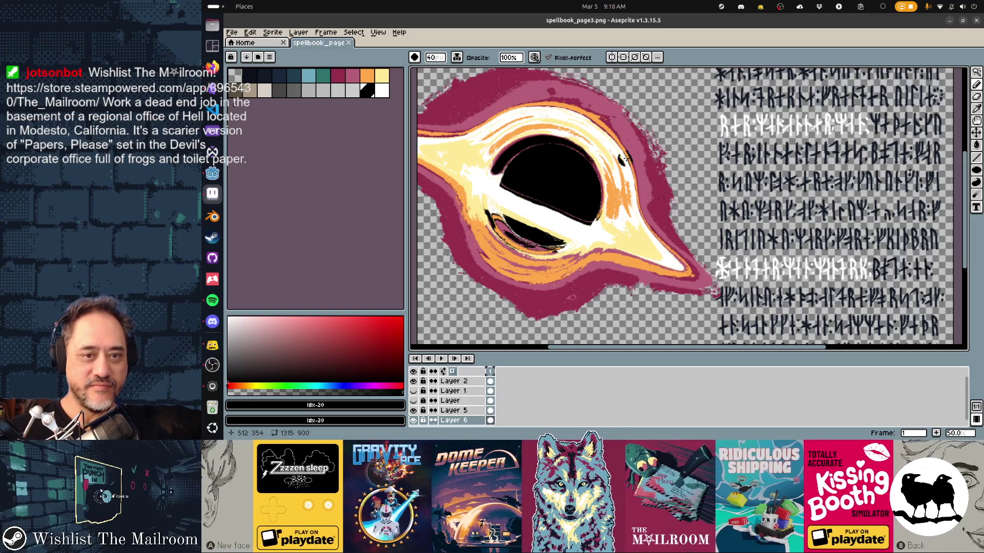
pyautogui.scroll(-2, 688, 208)
pyautogui.hscroll(-2, 689, 207)
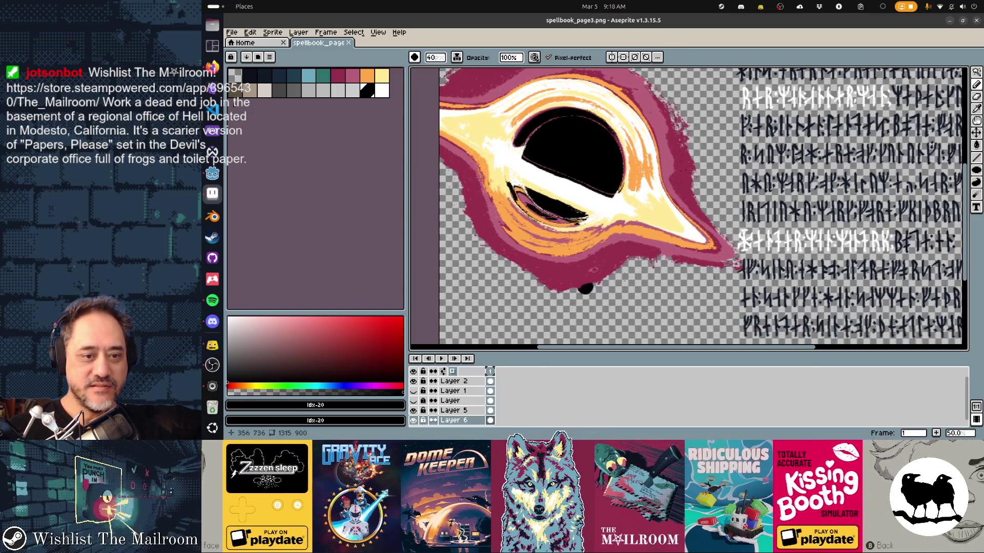
# Pick the pink palette colour and switch to the Eraser for Layer 5
pyautogui.click(338, 75)
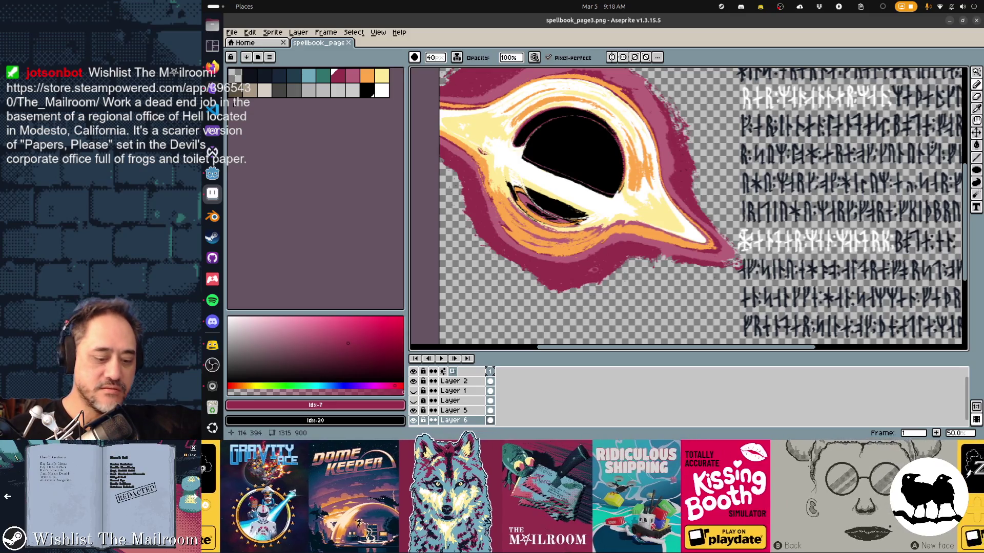
pyautogui.press('b')
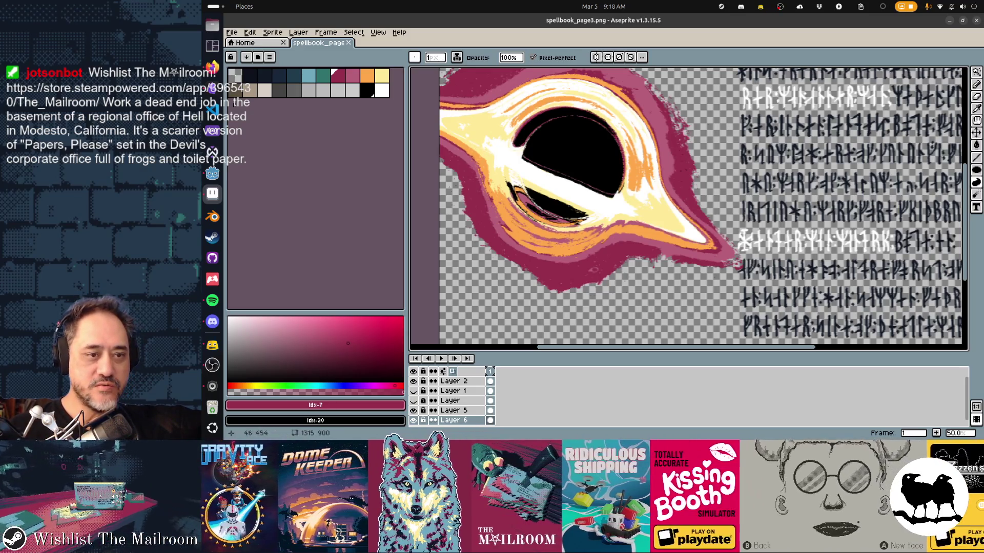
pyautogui.press('e')
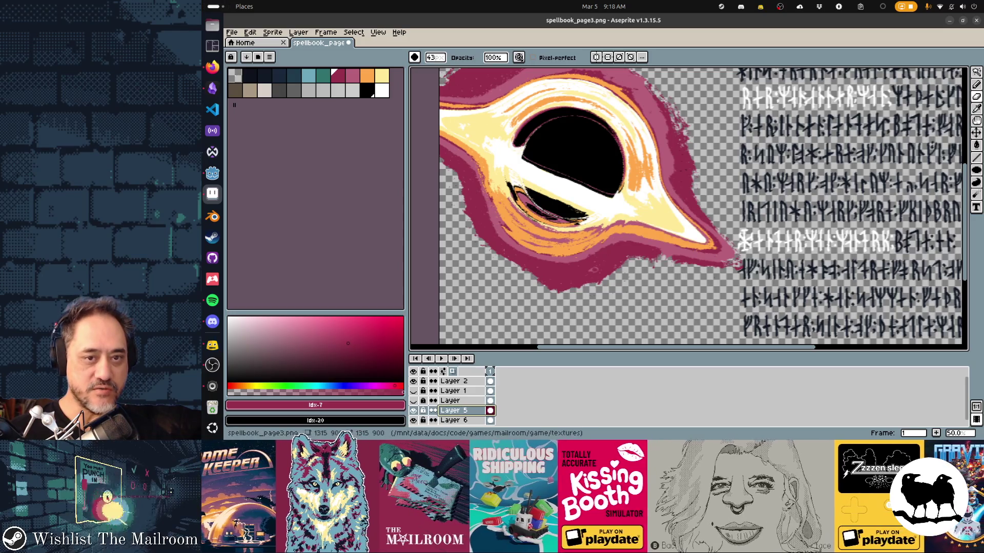
# Merge Layer 5 down into Layer 6 and undo a stray eraser stroke
pyautogui.rightClick(454, 410)
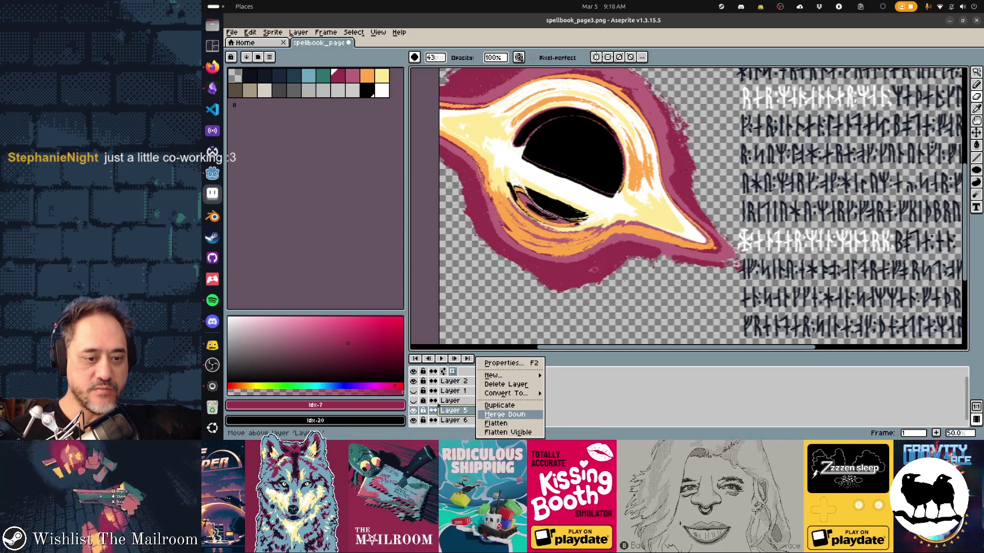
pyautogui.click(505, 415)
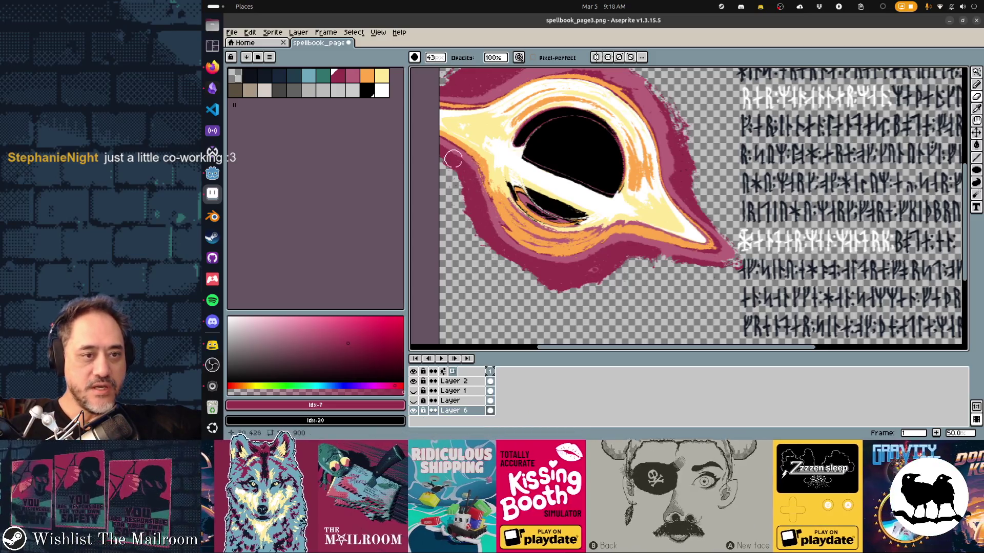
pyautogui.hotkey('ctrl', 'z')
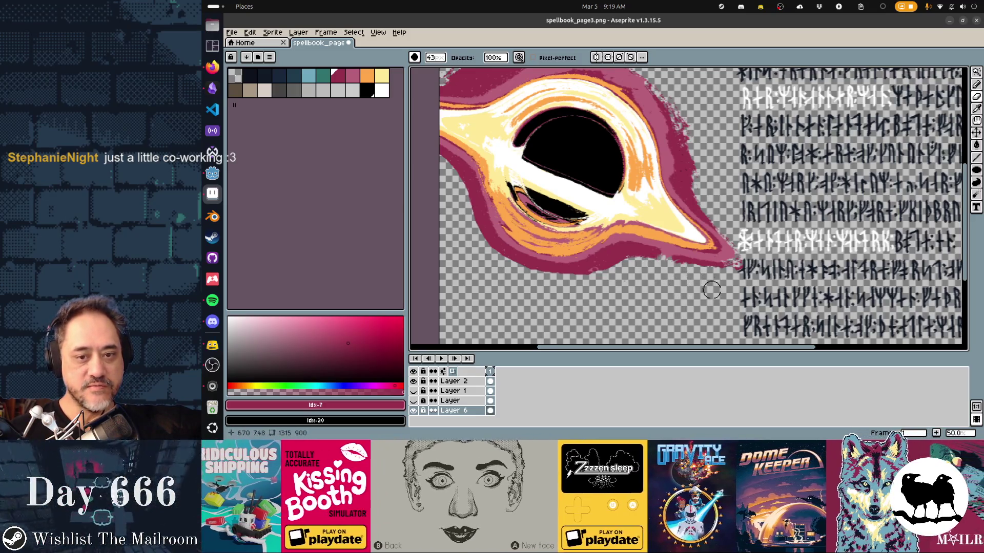
pyautogui.hscroll(3, 610, 294)
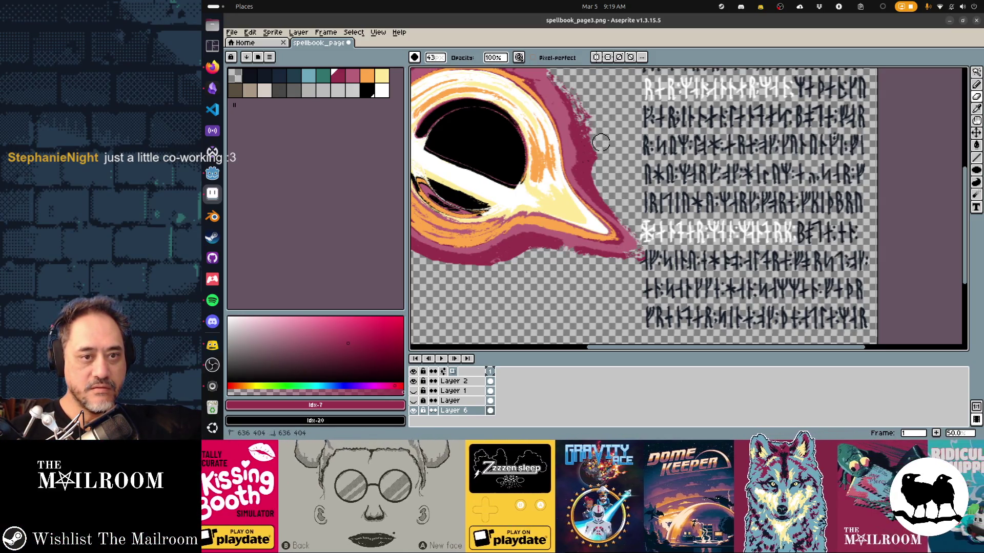
pyautogui.scroll(3, 598, 116)
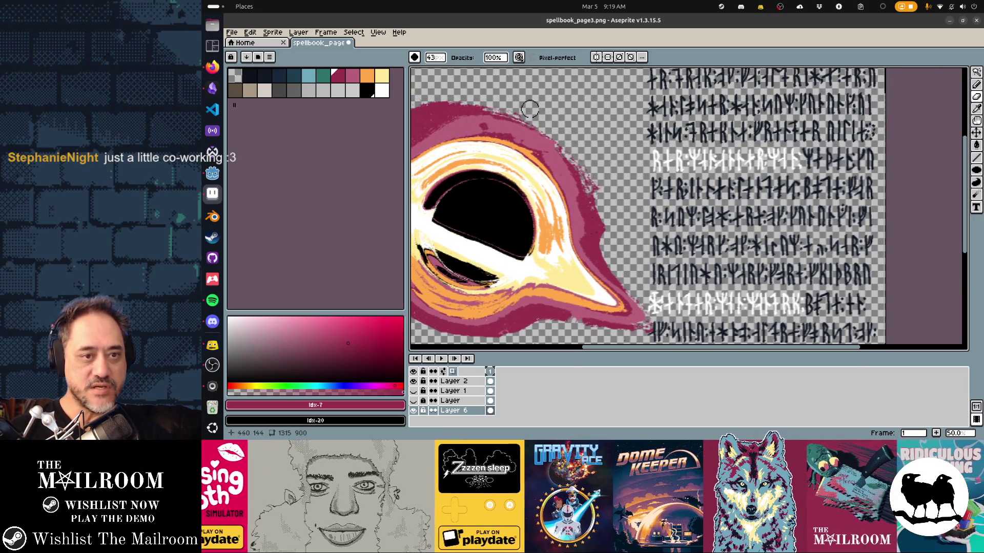
pyautogui.moveTo(529, 109); pyautogui.dragTo(715, 187)
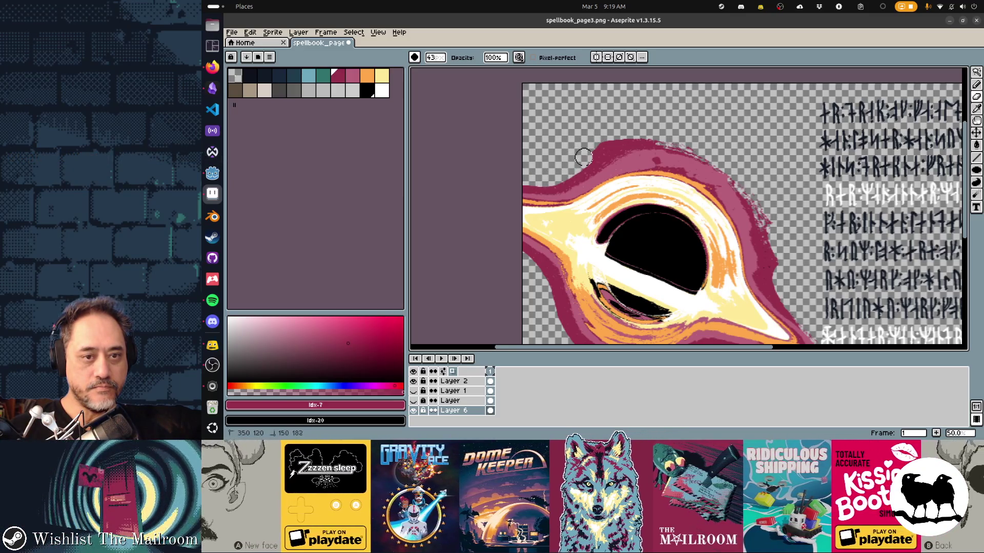
pyautogui.moveTo(776, 241)
pyautogui.mouseDown()
pyautogui.moveTo(672, 128)
pyautogui.moveTo(606, 157)
pyautogui.mouseUp()
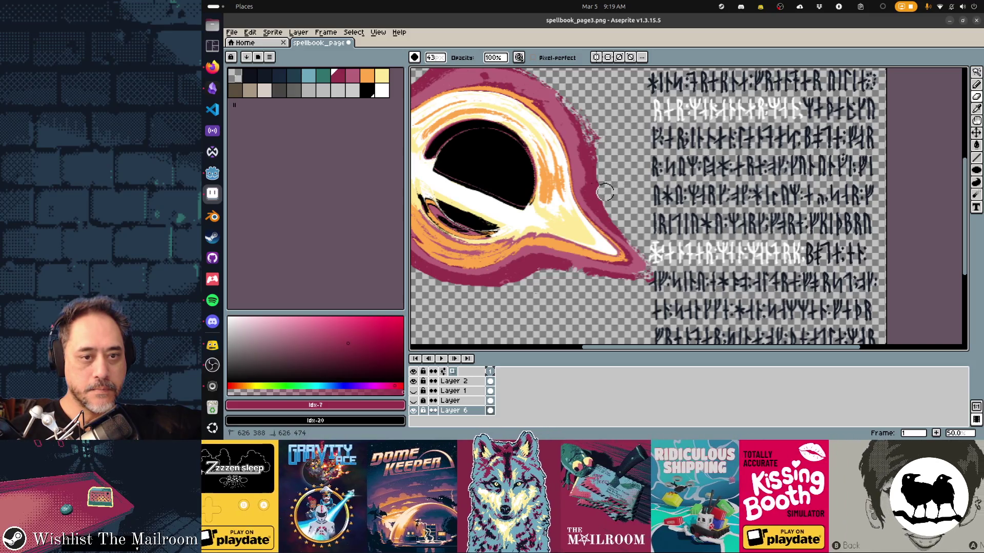
pyautogui.moveTo(466, 225); pyautogui.dragTo(604, 251)
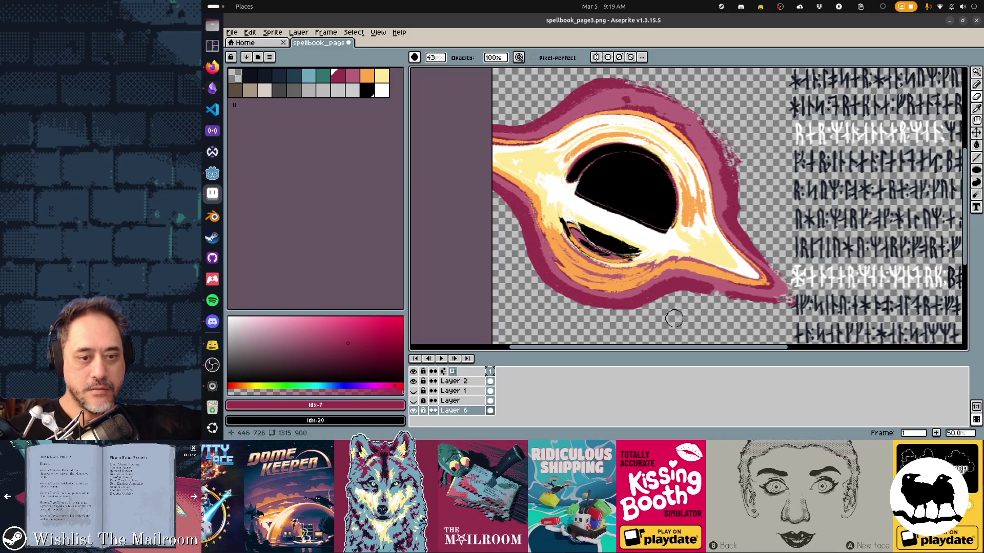
pyautogui.scroll(-3, 674, 320)
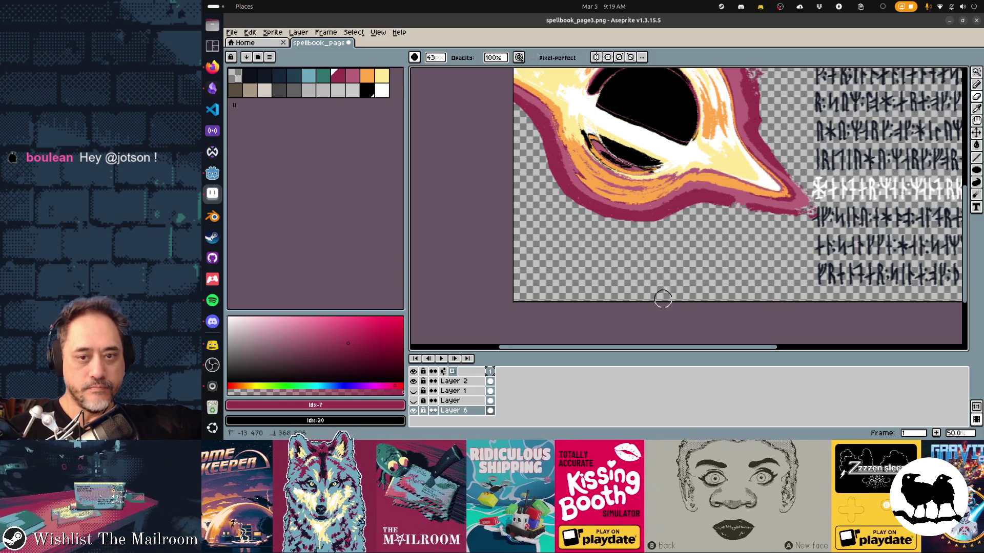
pyautogui.scroll(2, 662, 296)
pyautogui.scroll(1, 696, 162)
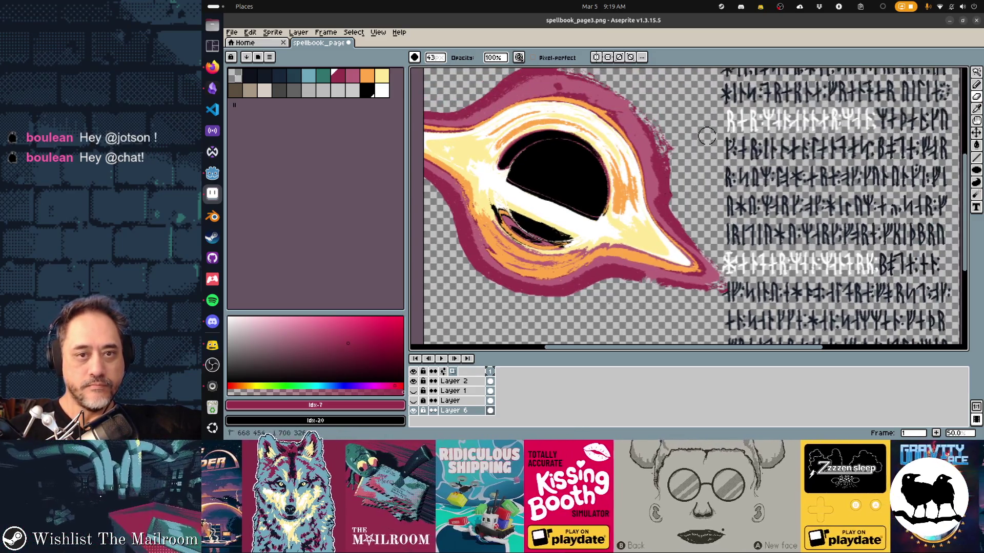
pyautogui.scroll(3, 695, 162)
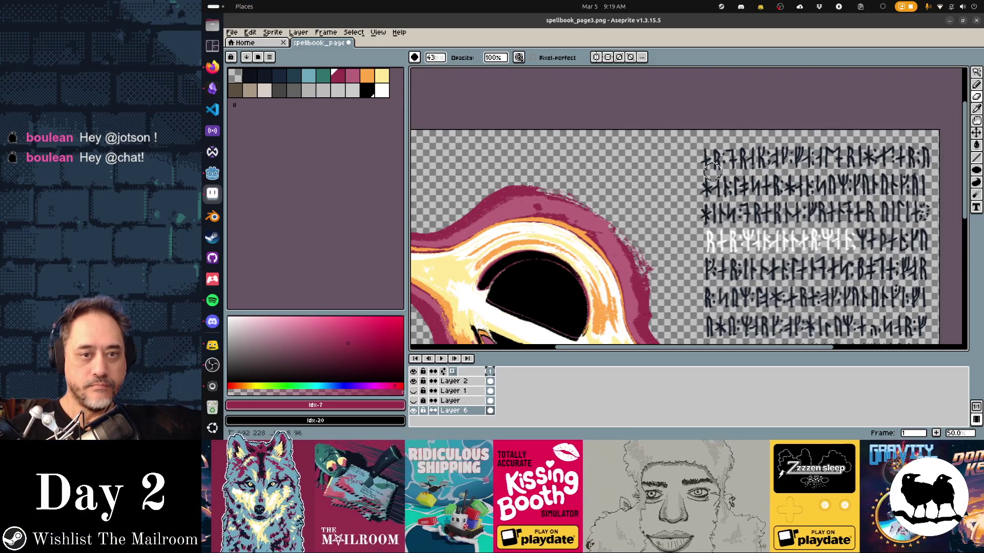
pyautogui.hscroll(-5, 433, 186)
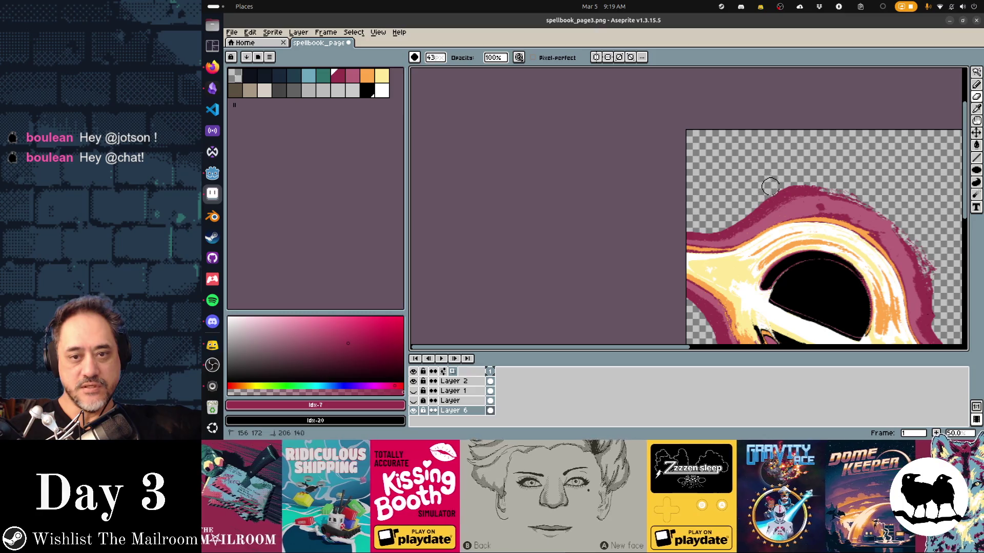
pyautogui.moveTo(755, 158); pyautogui.dragTo(545, 176)
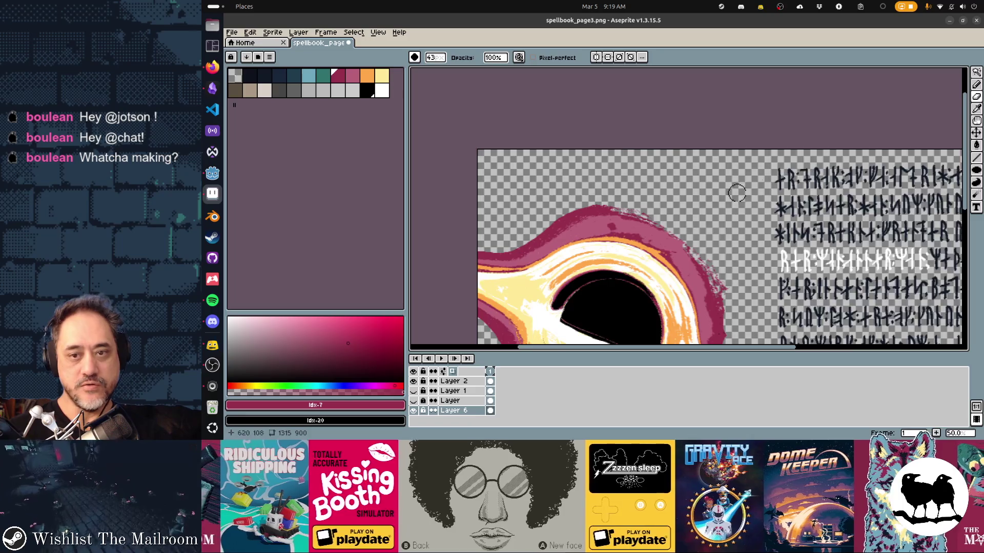
pyautogui.moveTo(737, 193); pyautogui.dragTo(585, 142)
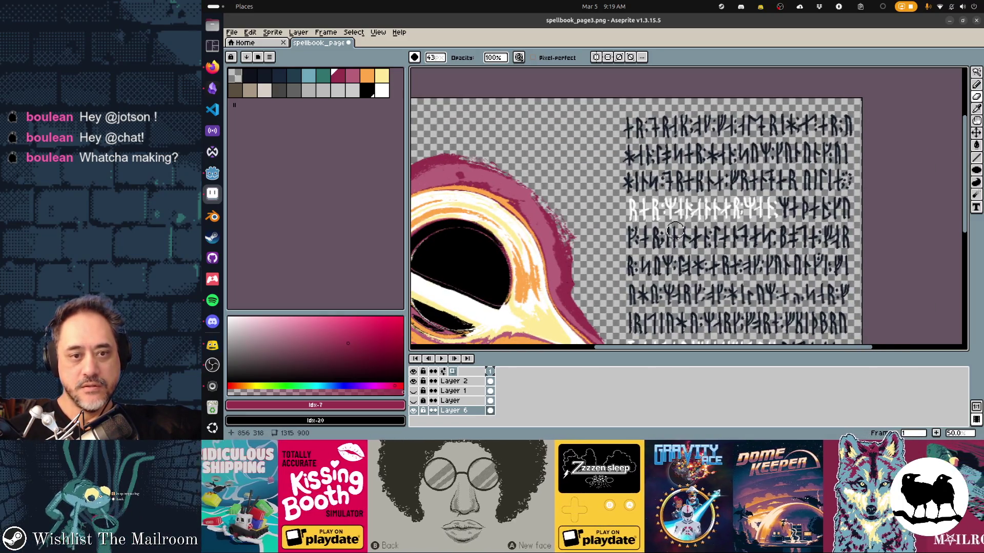
pyautogui.moveTo(674, 230); pyautogui.dragTo(669, 218)
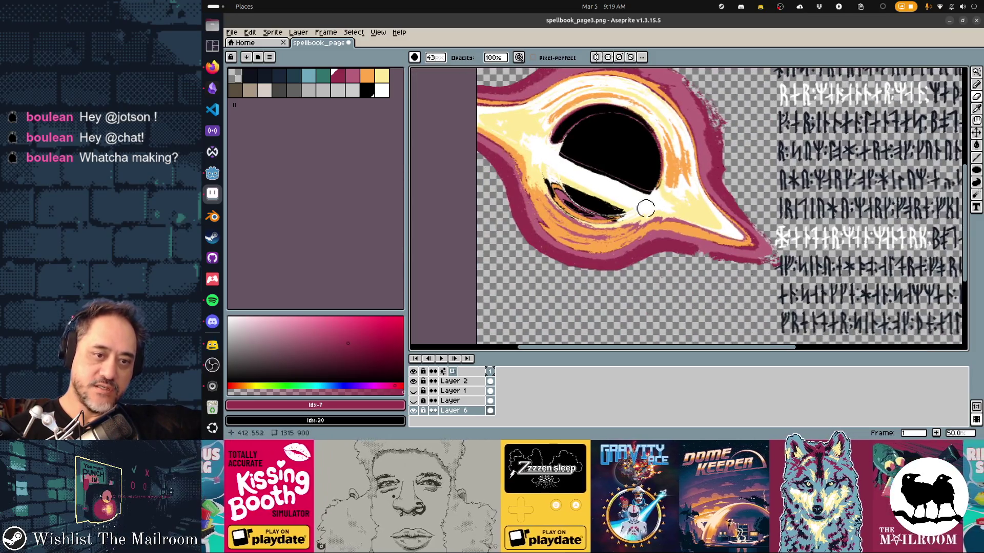
pyautogui.moveTo(635, 273); pyautogui.dragTo(796, 174)
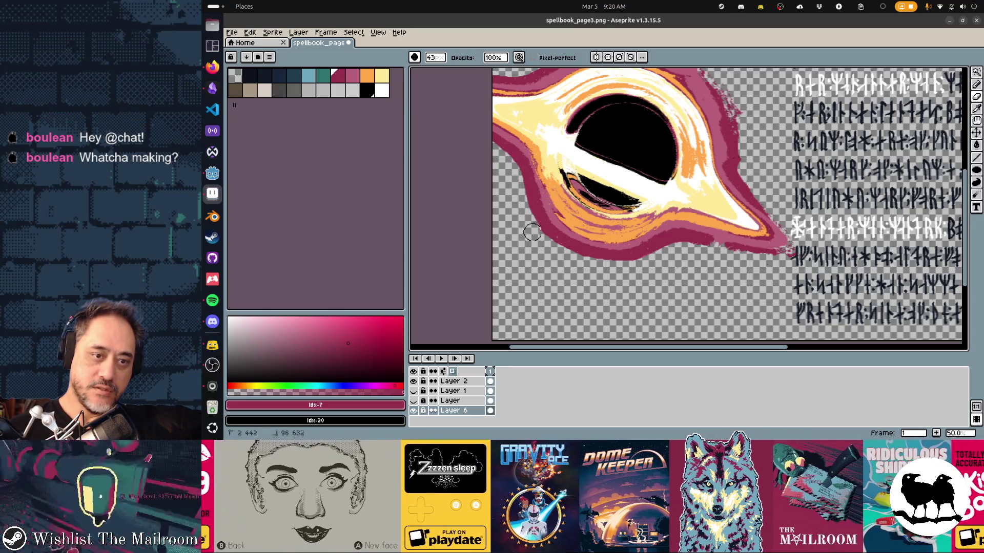
pyautogui.scroll(3, 559, 240)
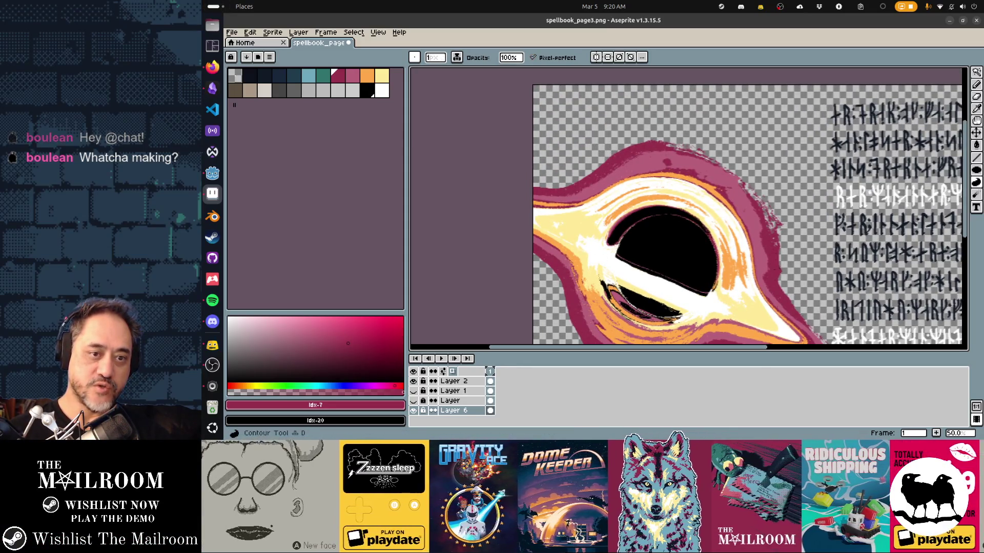
# Save the page as spellbook_page3.png and switch to Godot to preview it
pyautogui.press('b')
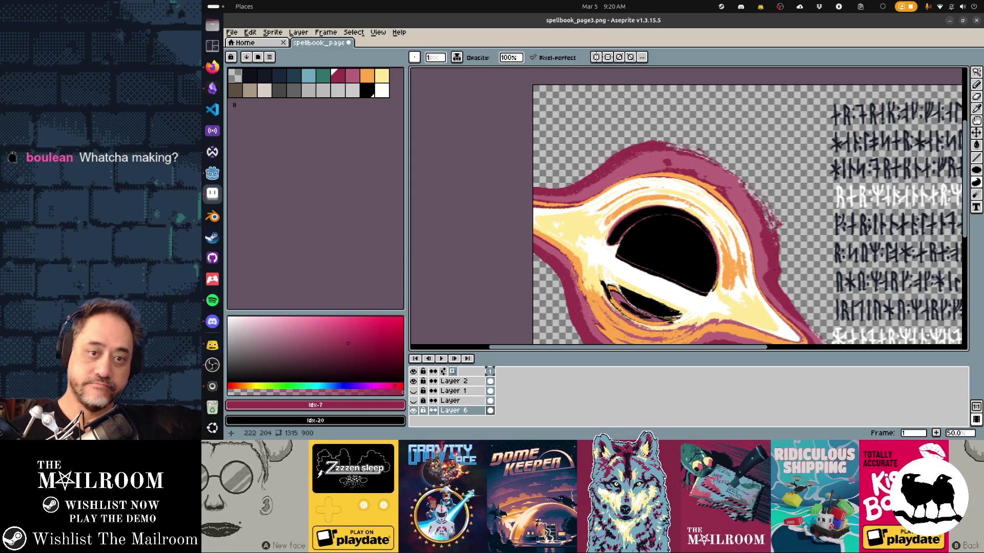
pyautogui.scroll(1, 579, 294)
pyautogui.scroll(1, 578, 293)
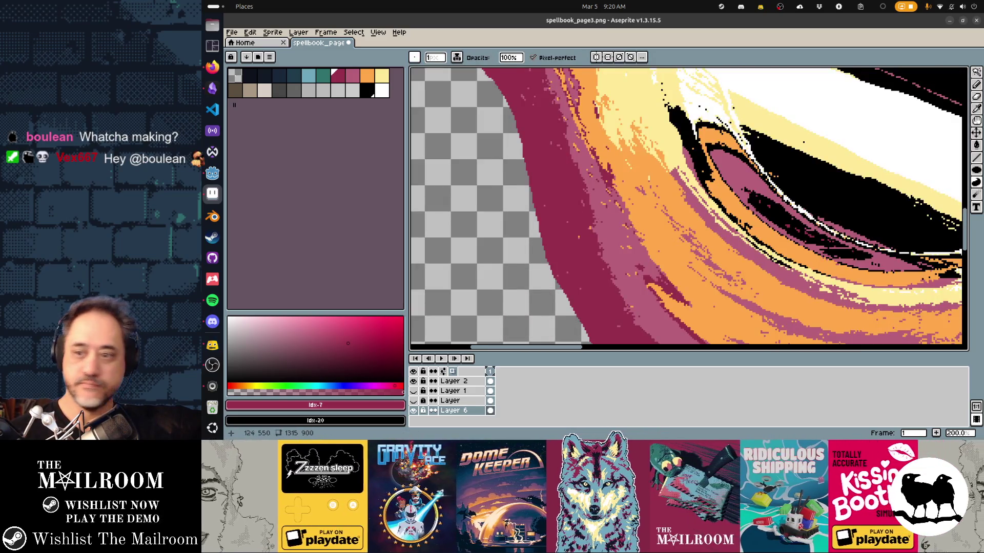
pyautogui.scroll(-1, 593, 215)
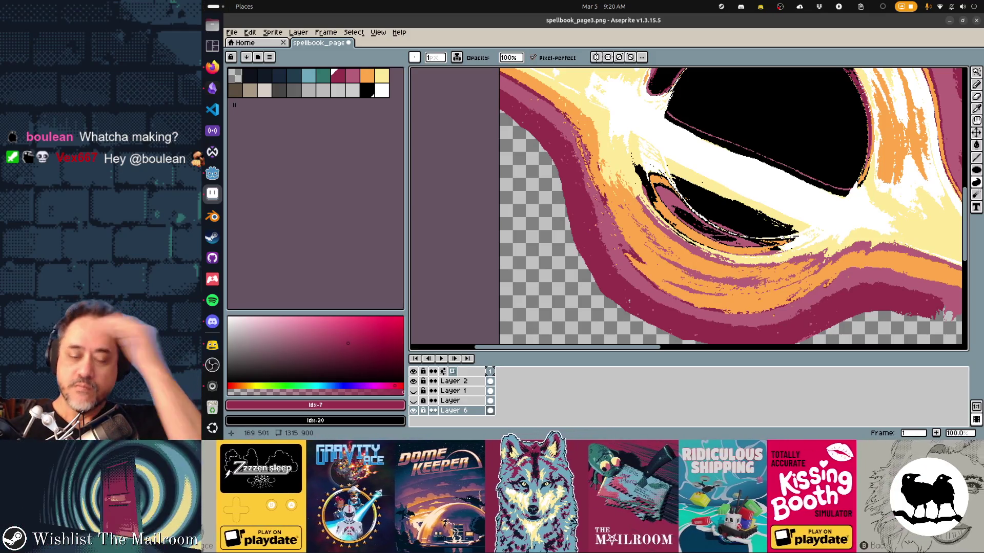
pyautogui.scroll(-1, 688, 207)
pyautogui.moveTo(615, 192); pyautogui.dragTo(417, 227)
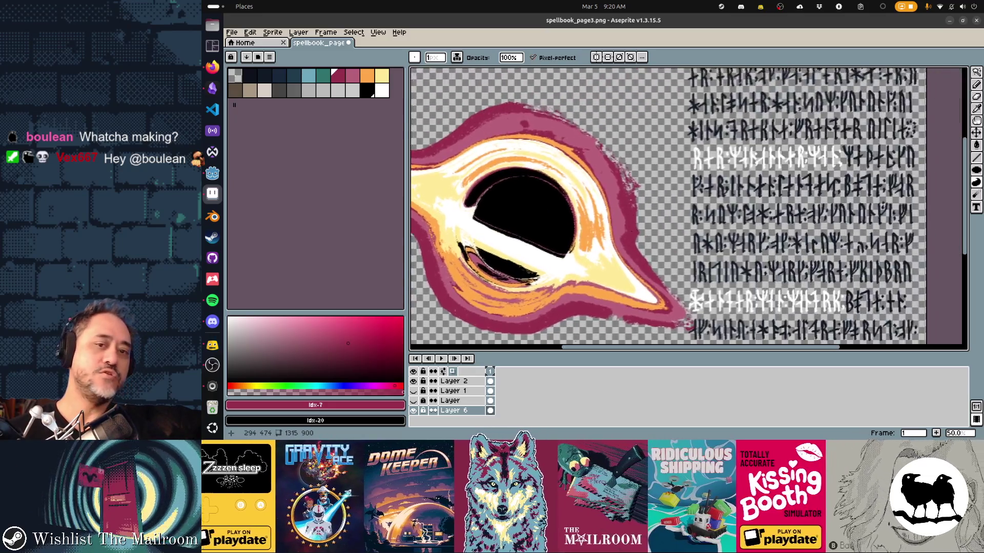
pyautogui.hotkey('ctrl', 's')
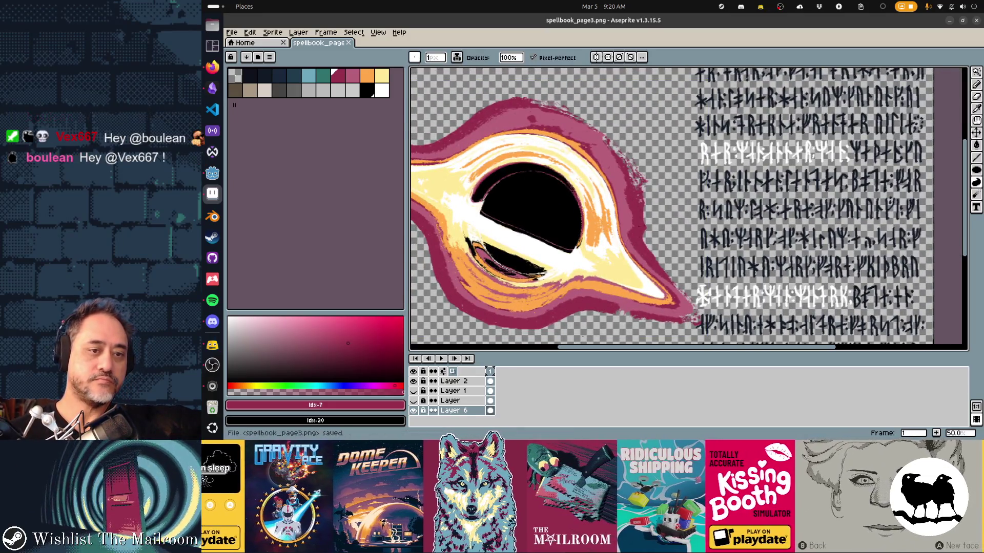
pyautogui.hotkey('alt', 'Tab')
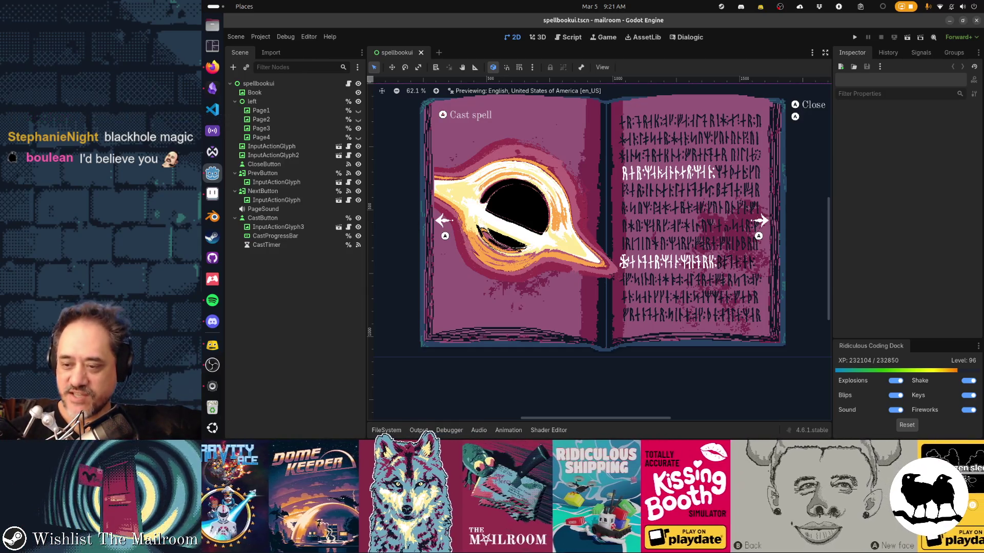
# Back in Aseprite, outline and fill two crimson drips hanging off the swirl's left edge
pyautogui.hotkey('alt', 'Tab')
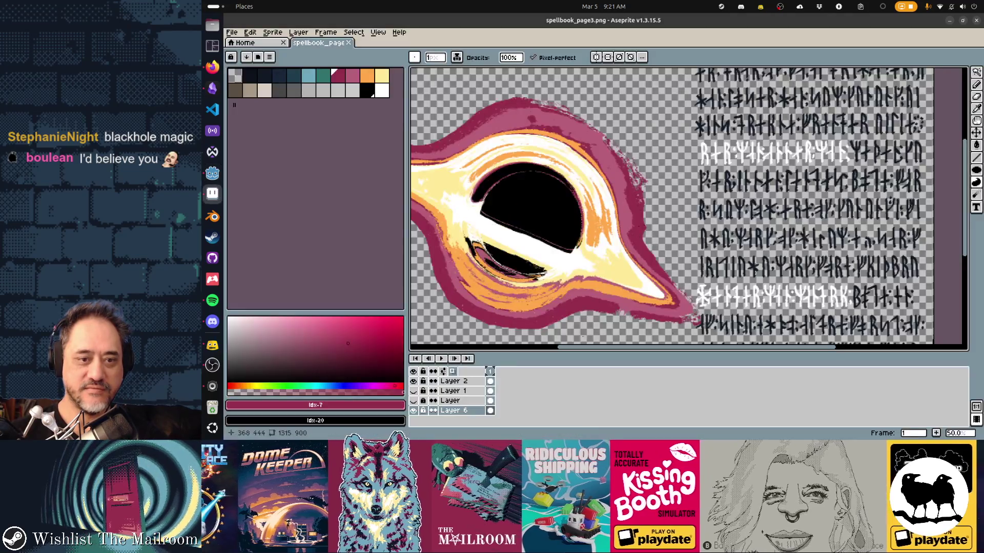
pyautogui.hscroll(2, 688, 208)
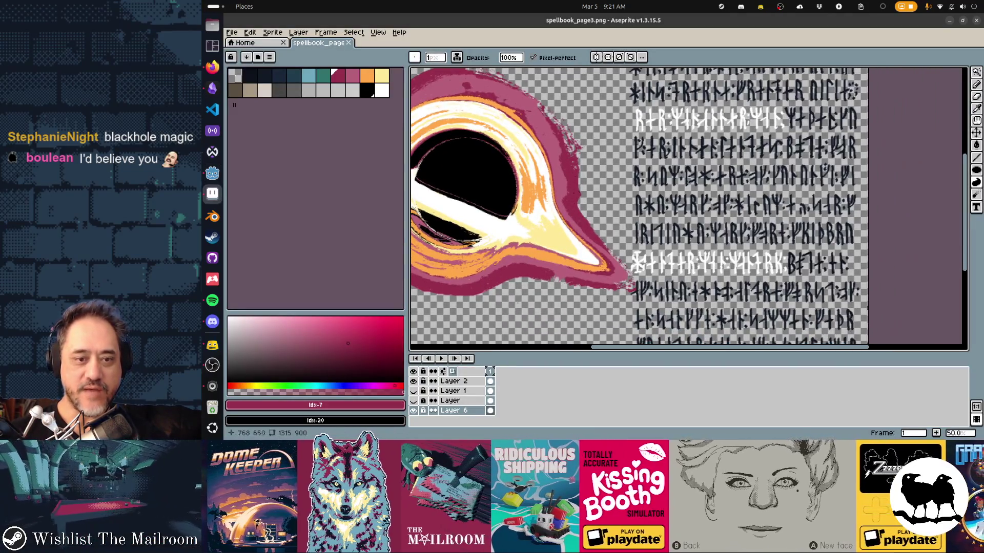
pyautogui.hscroll(-3, 688, 207)
pyautogui.scroll(-1, 688, 207)
pyautogui.scroll(1, 538, 254)
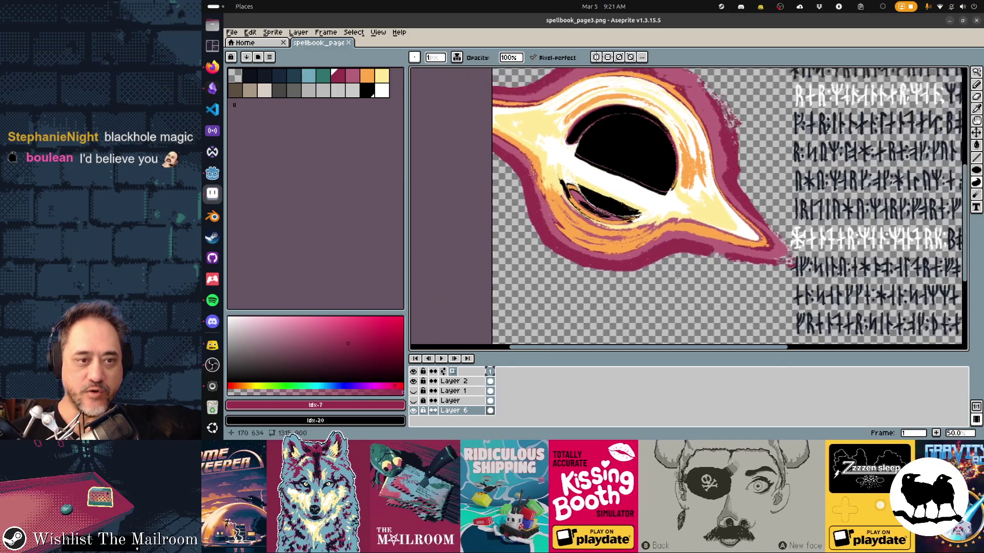
pyautogui.scroll(2, 538, 254)
pyautogui.scroll(1, 538, 253)
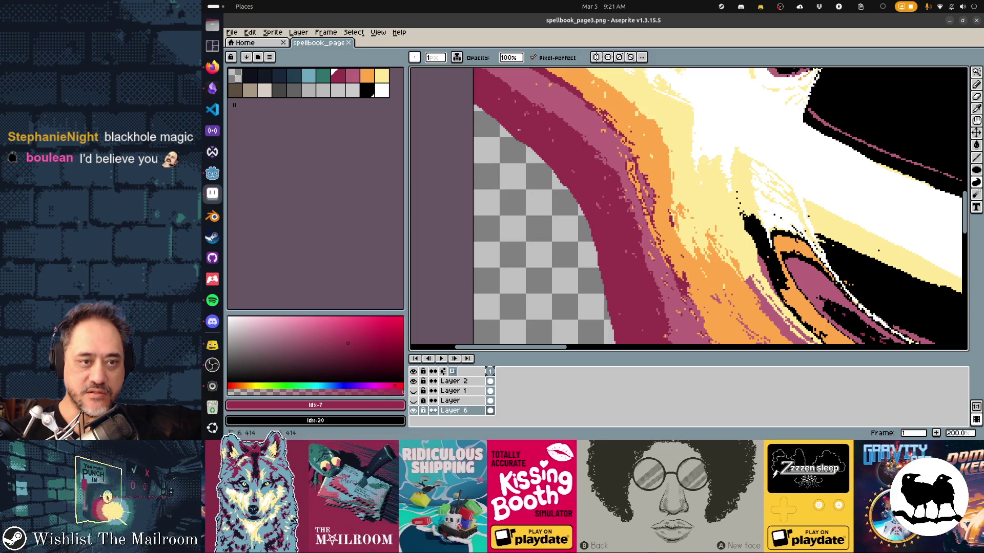
pyautogui.moveTo(516, 170)
pyautogui.mouseDown()
pyautogui.moveTo(527, 193)
pyautogui.moveTo(548, 193)
pyautogui.mouseUp()
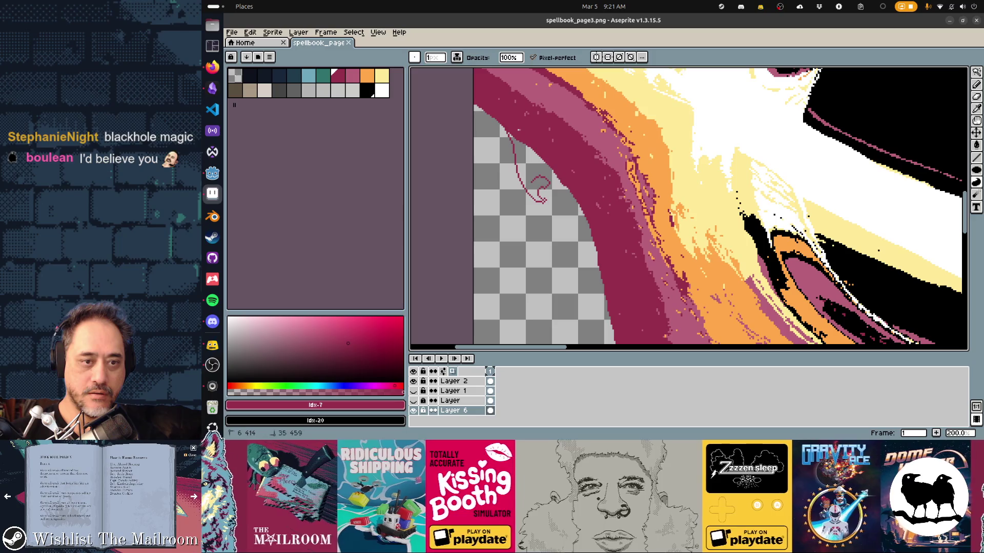
pyautogui.click(537, 181)
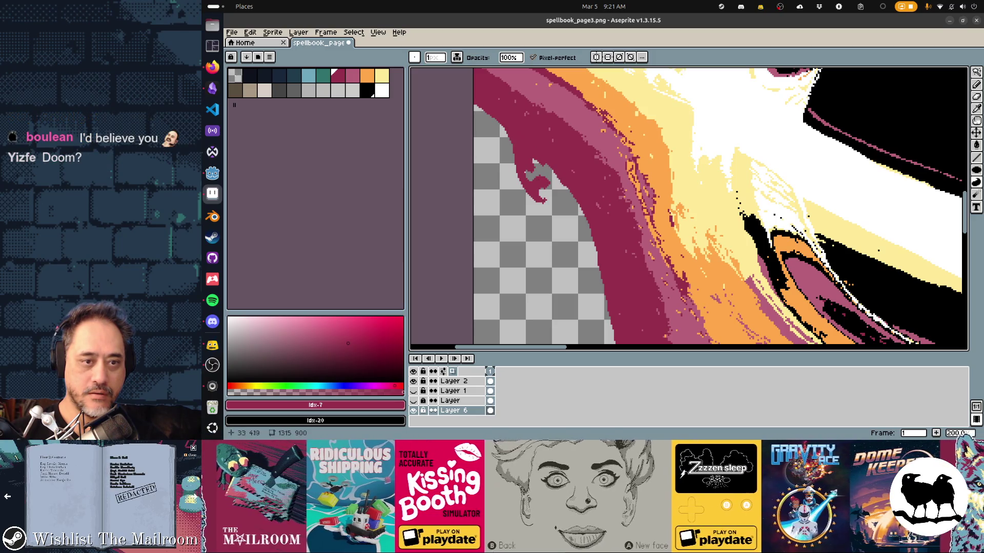
pyautogui.moveTo(511, 159); pyautogui.dragTo(501, 232)
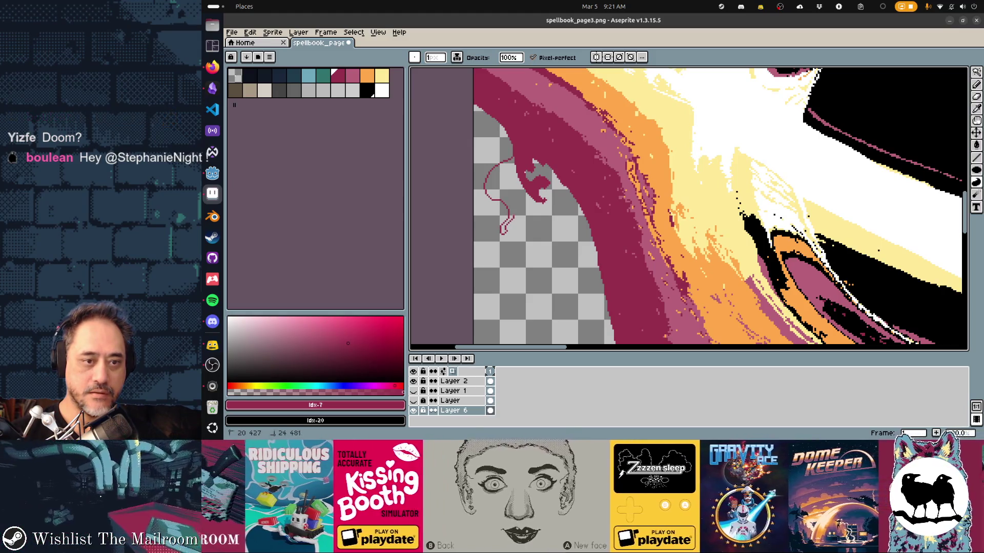
pyautogui.click(503, 189)
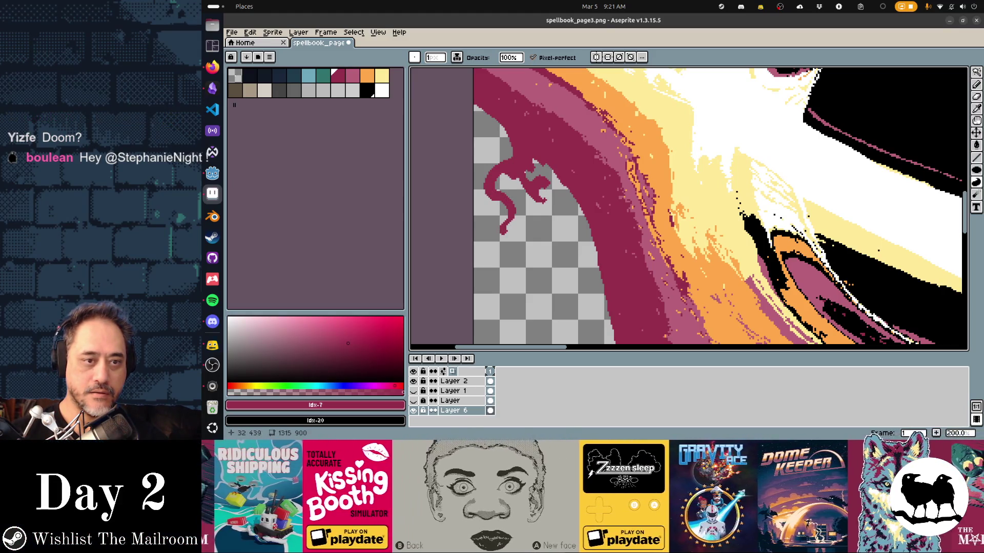
pyautogui.scroll(-2, 687, 208)
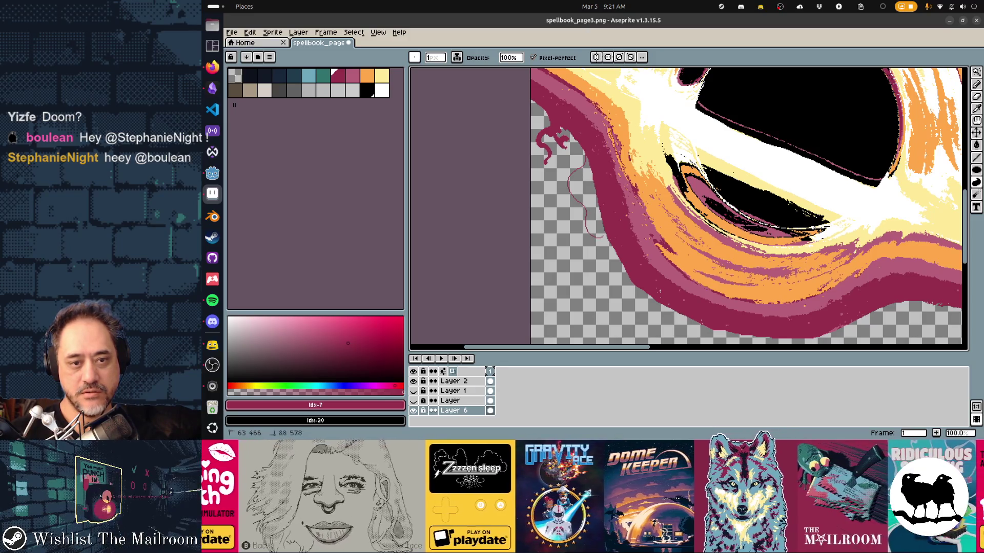
# Fill the blob at the swirl's left edge, remove a stray dot and add a small crimson droplet
pyautogui.click(586, 196)
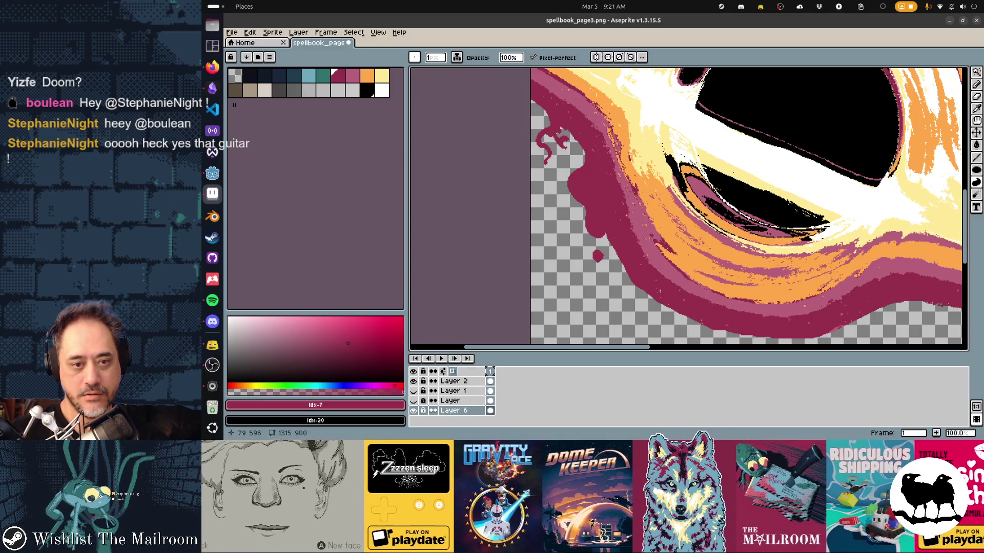
pyautogui.click(596, 257)
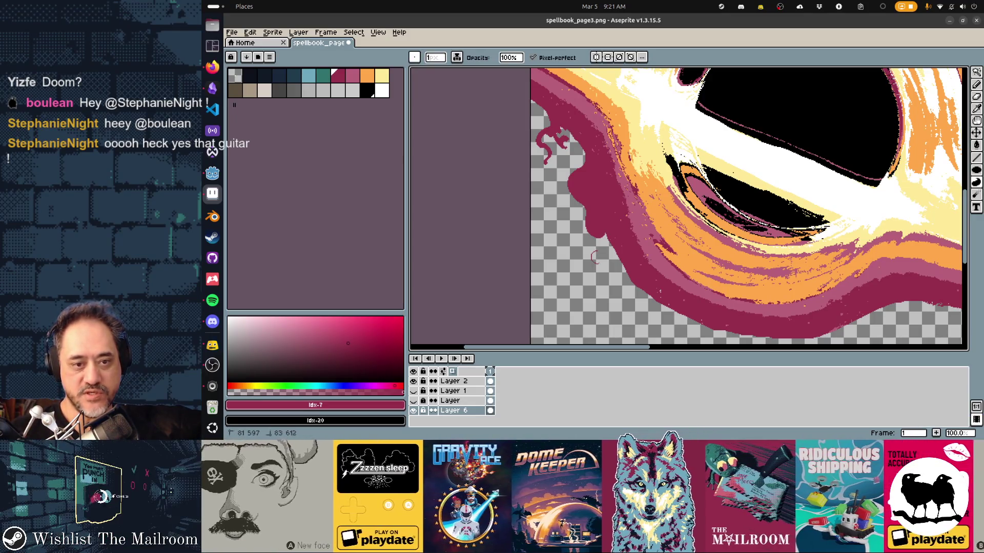
pyautogui.click(596, 257)
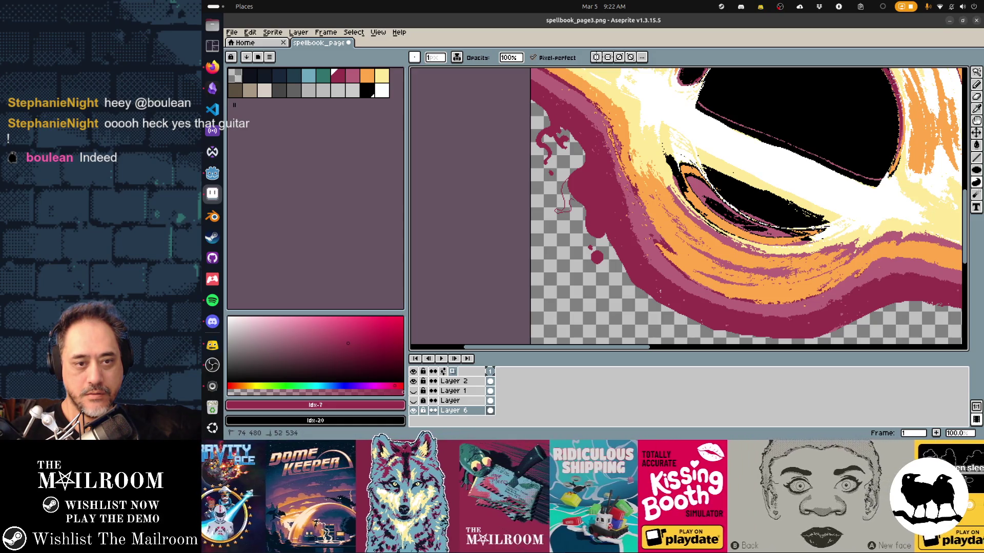
# Bring the disk's lower glowing edge into view and ready the Contour tool for filled crimson shapes
pyautogui.moveTo(628, 307); pyautogui.dragTo(579, 207)
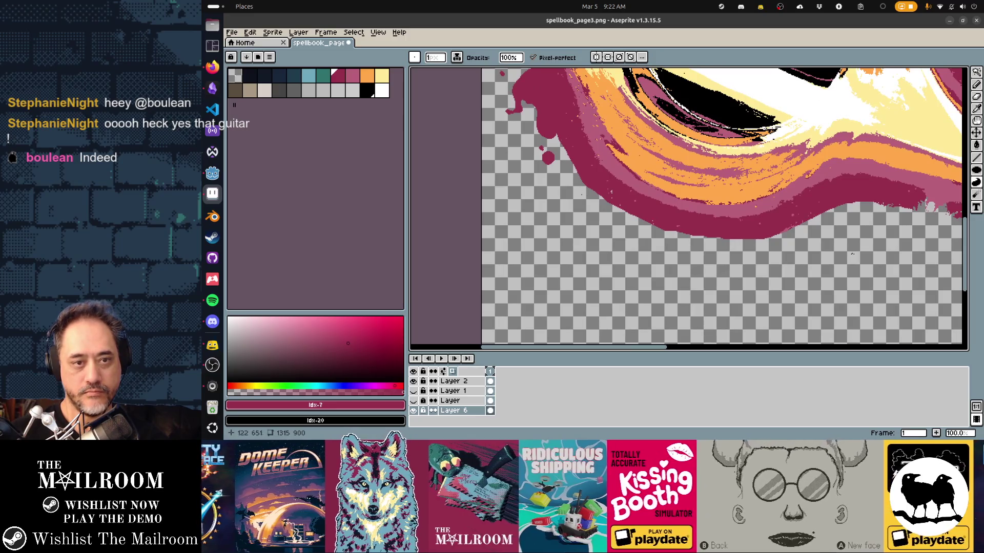
pyautogui.scroll(2, 852, 254)
pyautogui.scroll(-2, 812, 274)
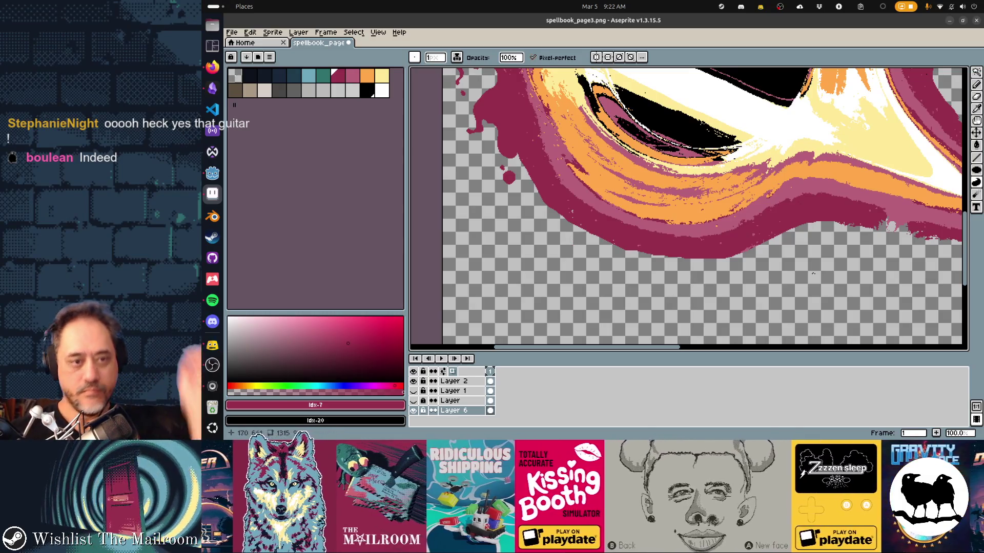
pyautogui.scroll(1, 816, 280)
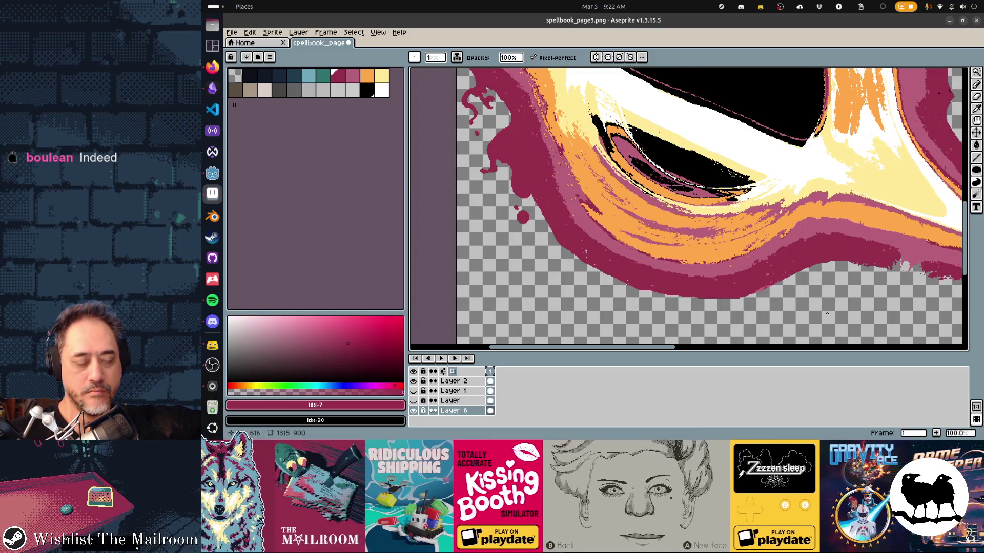
pyautogui.press('e')
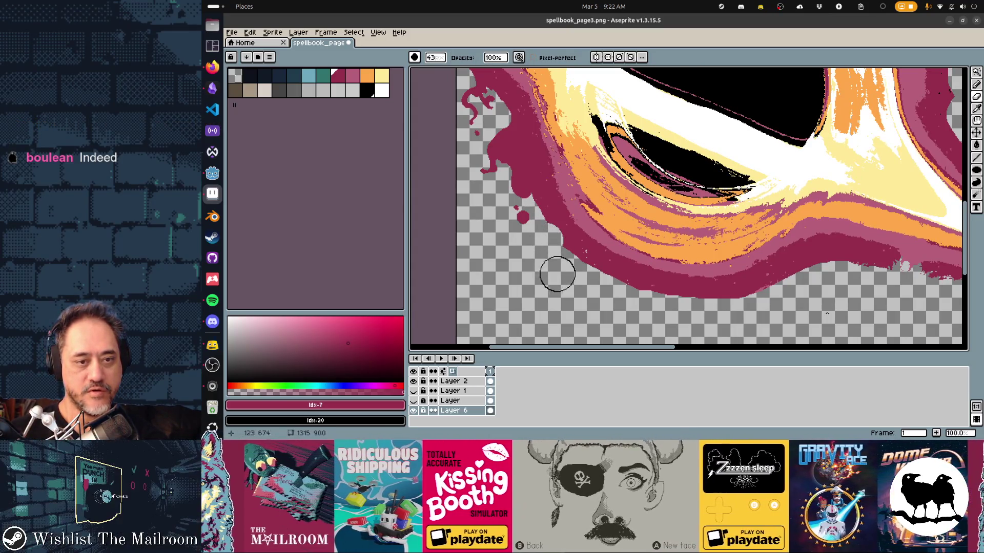
pyautogui.press('d')
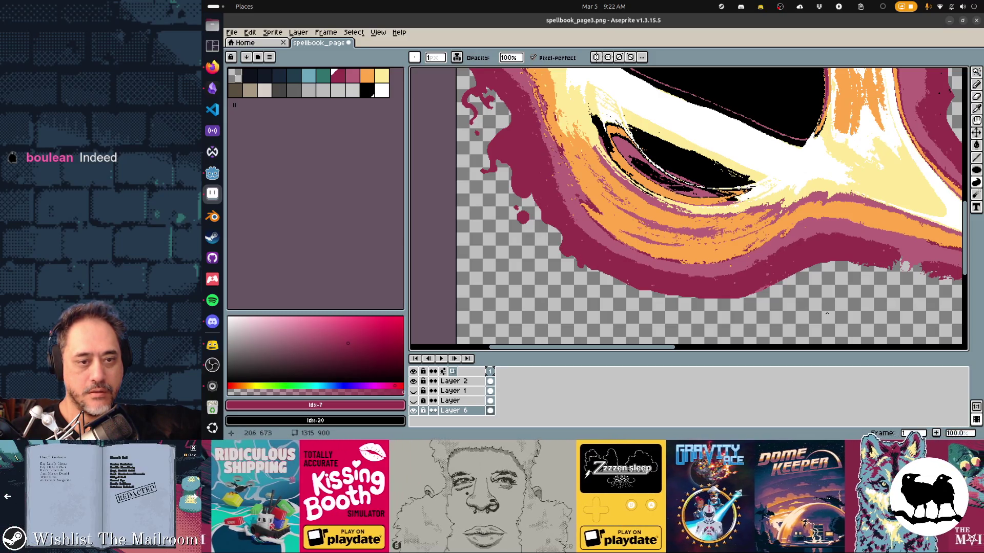
pyautogui.moveTo(826, 313); pyautogui.dragTo(761, 269)
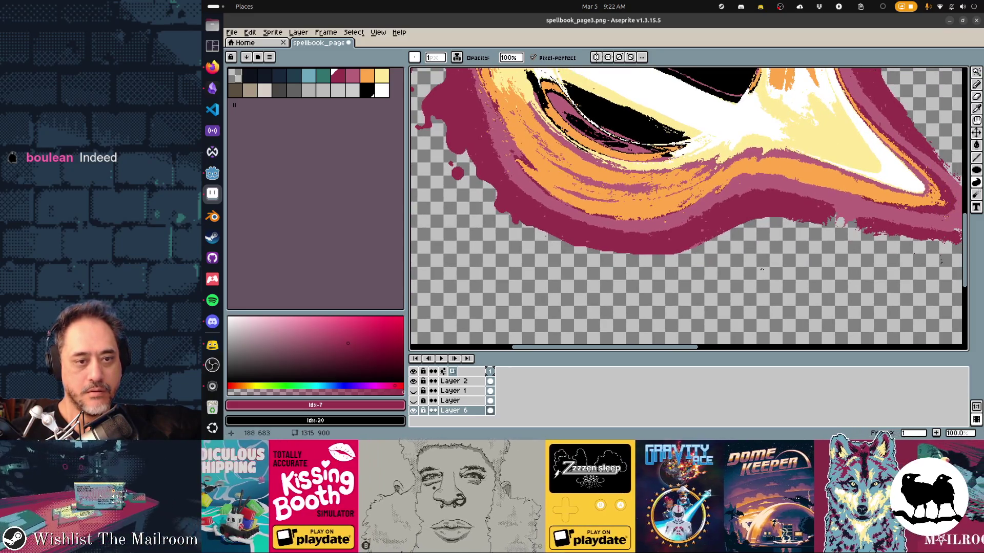
pyautogui.press('e')
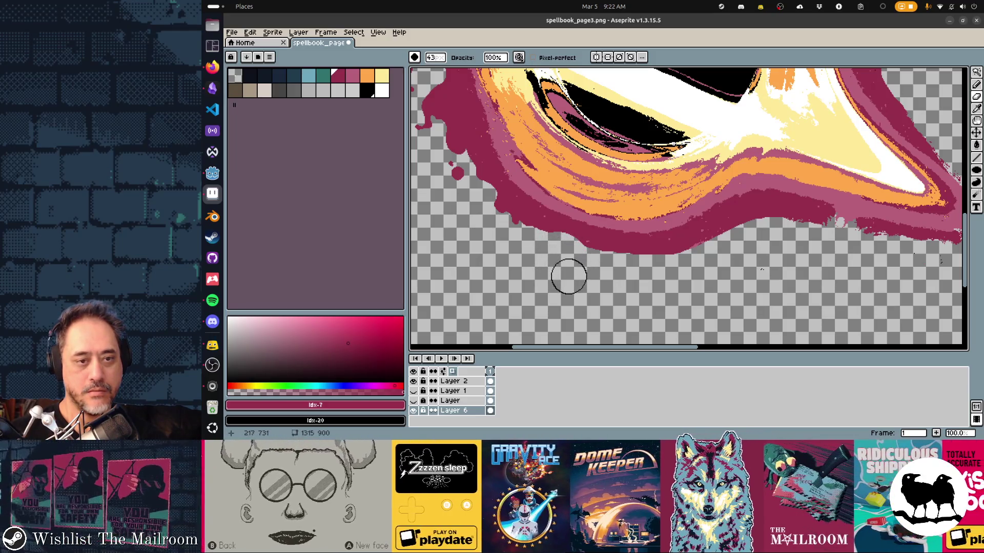
pyautogui.press('d')
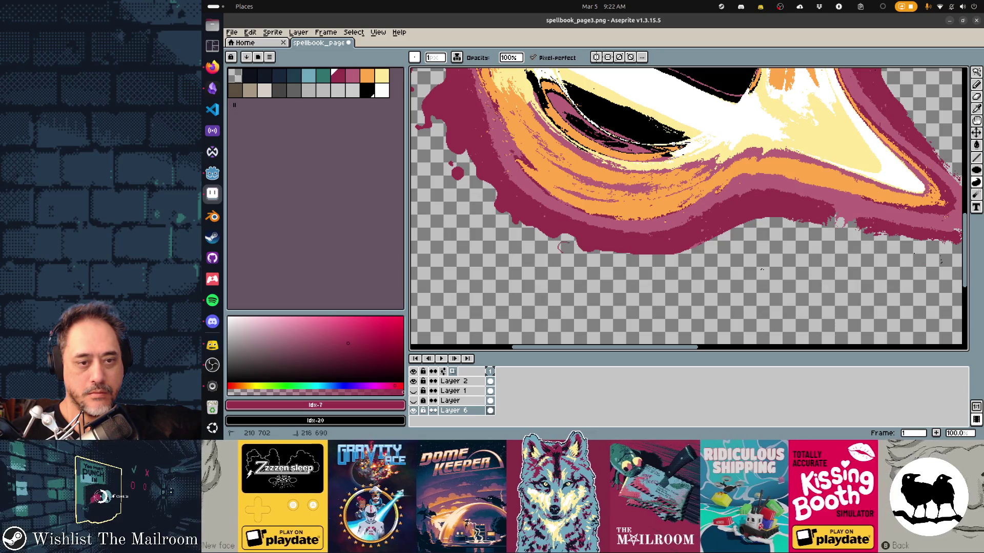
# Place two stacked crimson droplets and a smaller one beneath the glowing lower edge
pyautogui.click(565, 246)
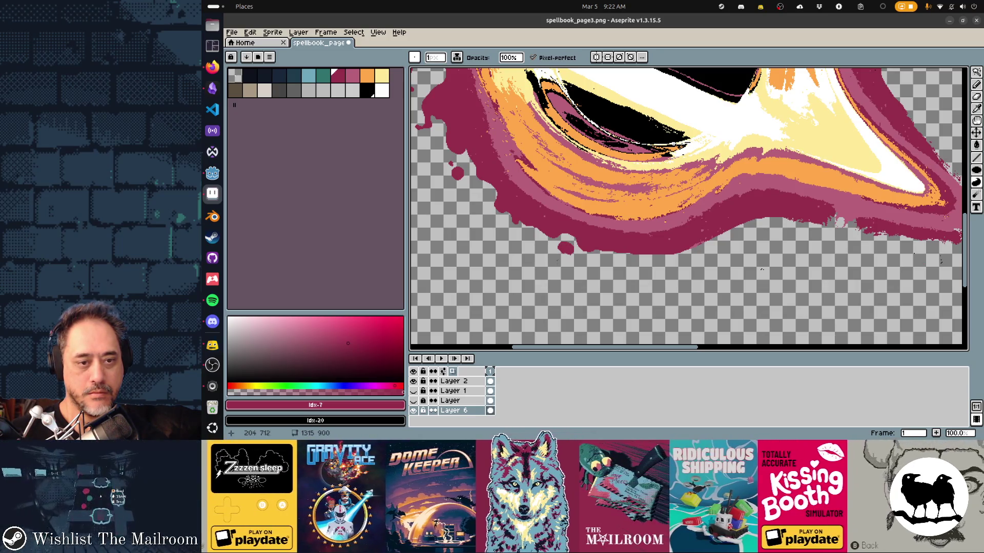
pyautogui.click(565, 262)
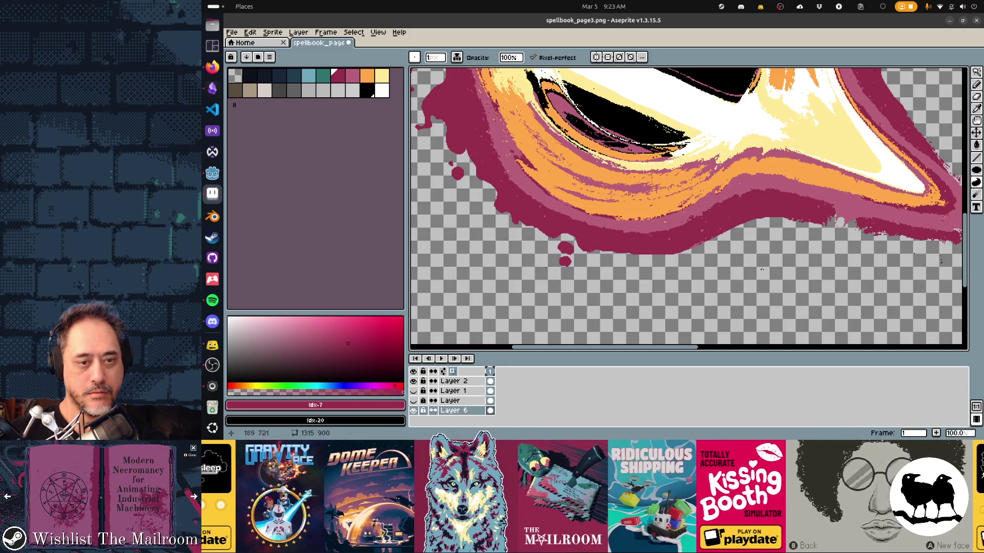
pyautogui.click(543, 266)
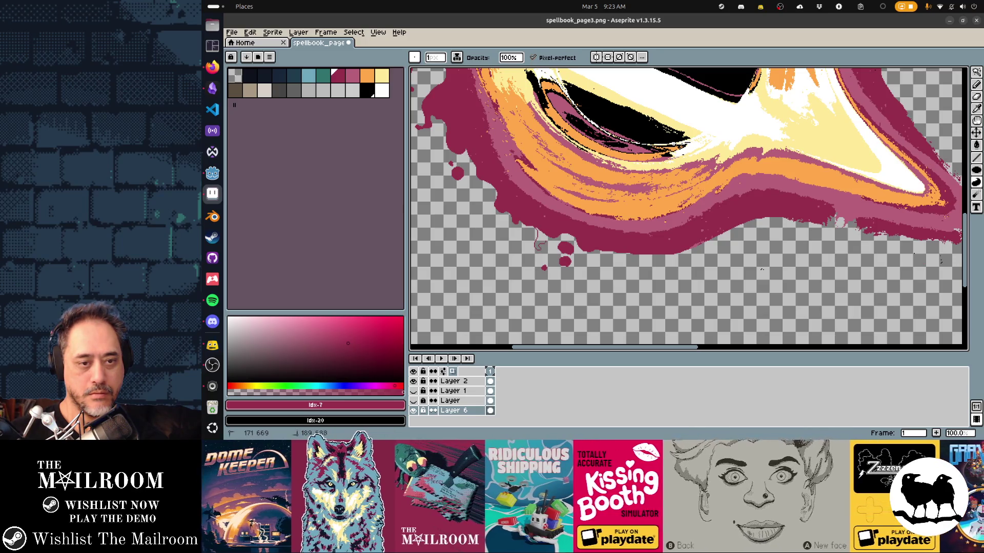
# Outline and close looping contours under the crimson edge so they fill into one ragged drip with a curling tail
pyautogui.moveTo(761, 269); pyautogui.dragTo(703, 243)
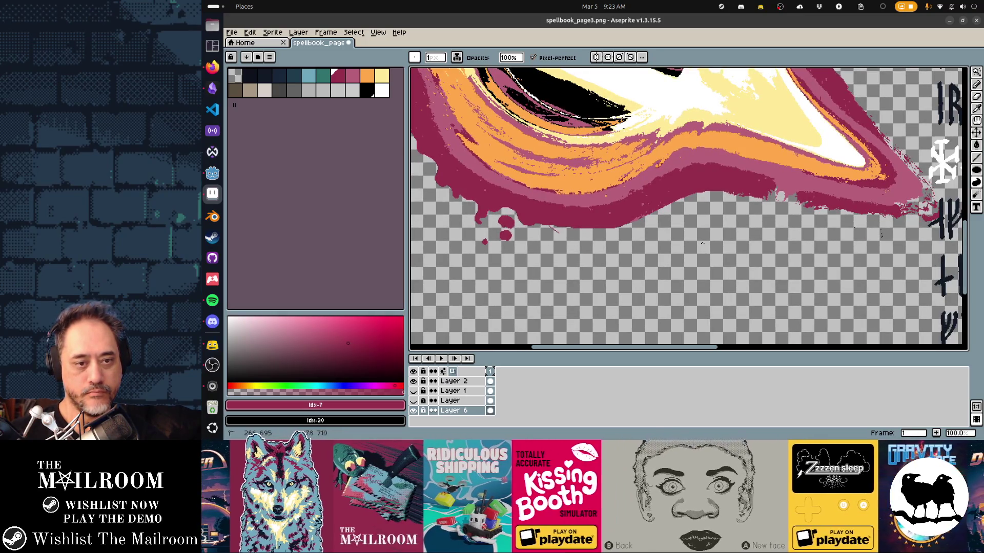
pyautogui.moveTo(554, 230)
pyautogui.mouseDown()
pyautogui.moveTo(578, 261)
pyautogui.moveTo(588, 237)
pyautogui.mouseUp()
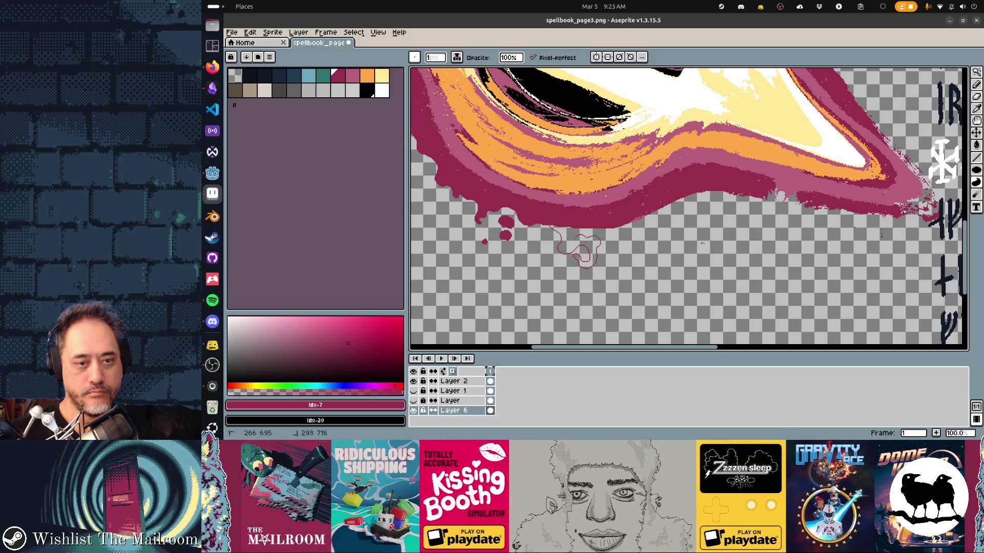
pyautogui.moveTo(589, 237); pyautogui.dragTo(586, 240)
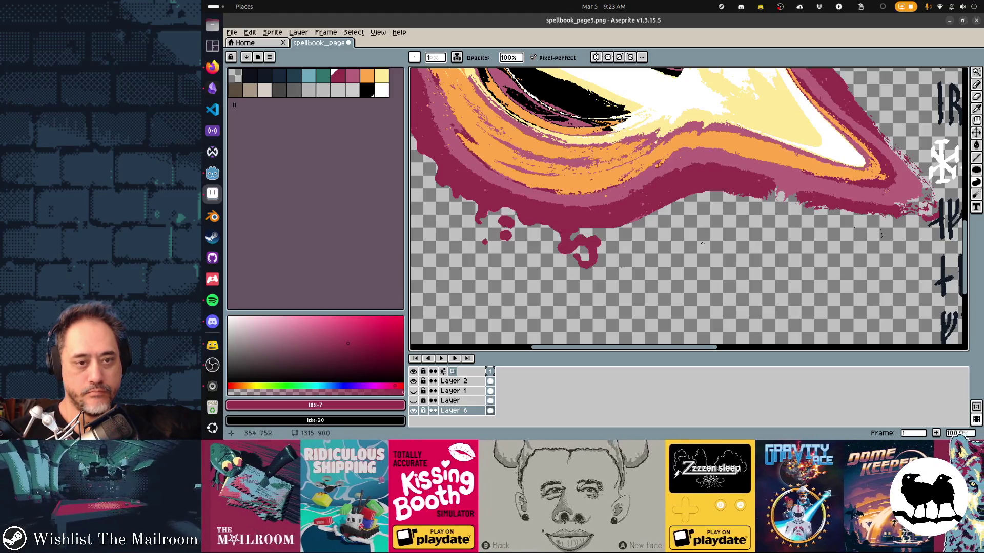
pyautogui.moveTo(702, 242); pyautogui.dragTo(689, 238)
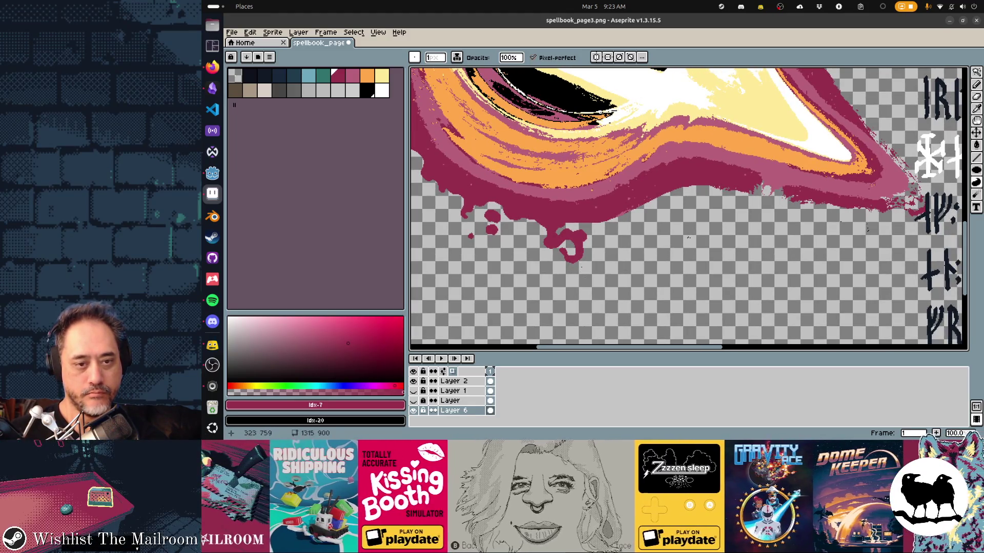
pyautogui.moveTo(588, 260); pyautogui.dragTo(583, 265)
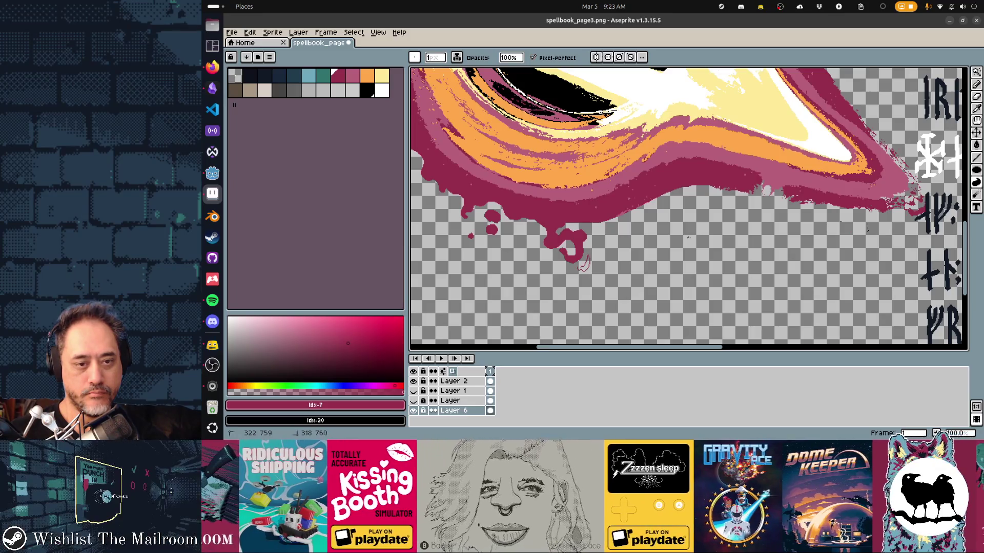
pyautogui.moveTo(688, 237); pyautogui.dragTo(666, 240)
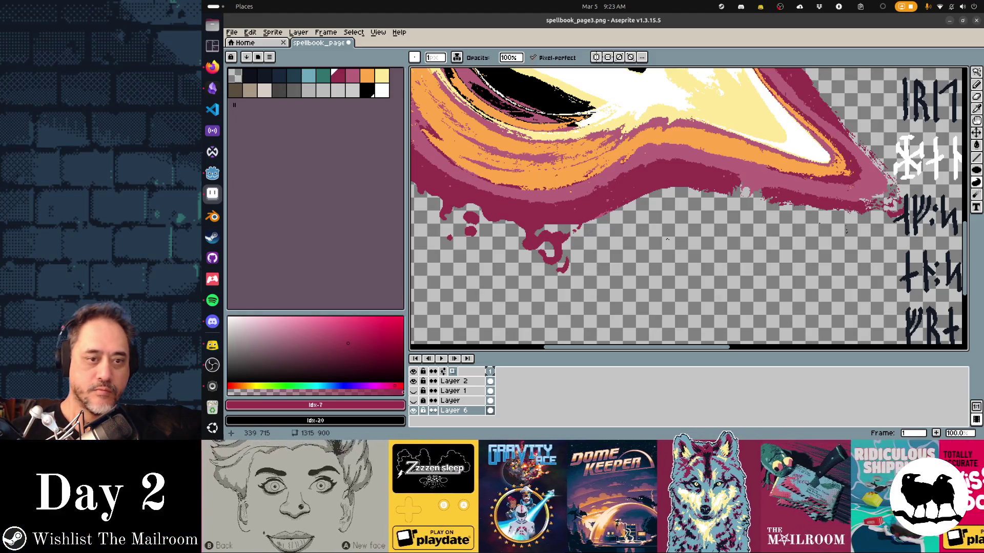
pyautogui.hscroll(1, 687, 207)
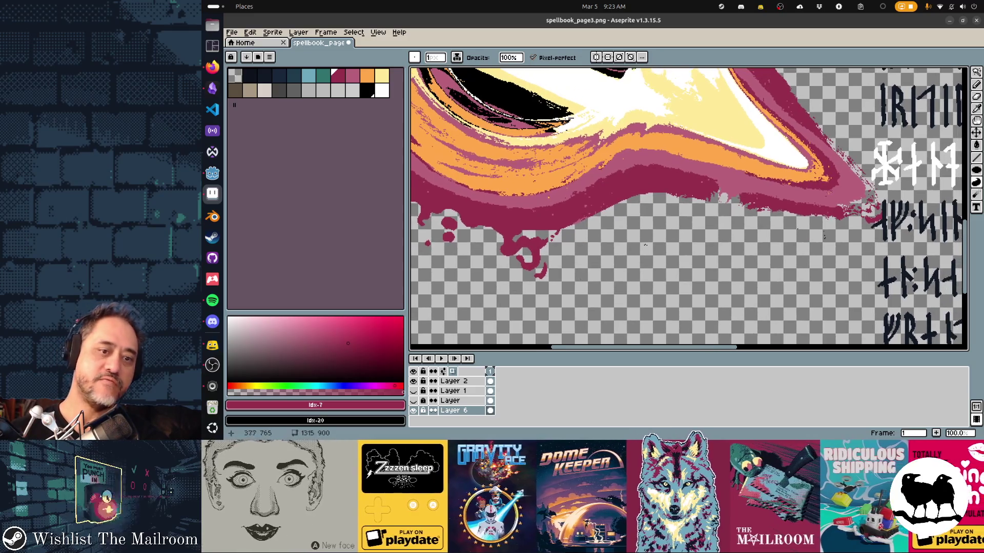
pyautogui.hscroll(1, 688, 207)
pyautogui.hscroll(1, 687, 208)
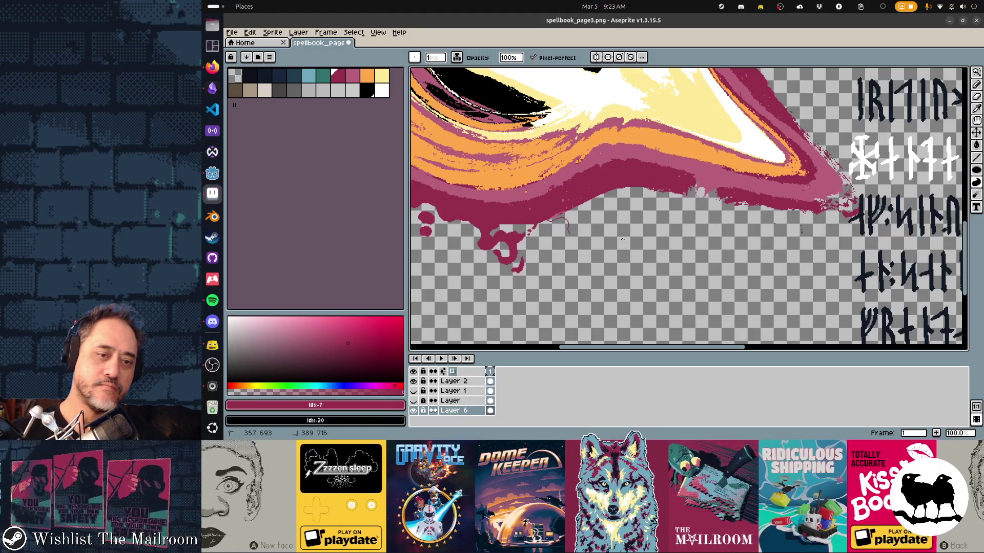
# Draw and fill a new crimson drip further along the lower edge toward the runes
pyautogui.moveTo(557, 221)
pyautogui.mouseDown()
pyautogui.moveTo(573, 233)
pyautogui.moveTo(617, 218)
pyautogui.mouseUp()
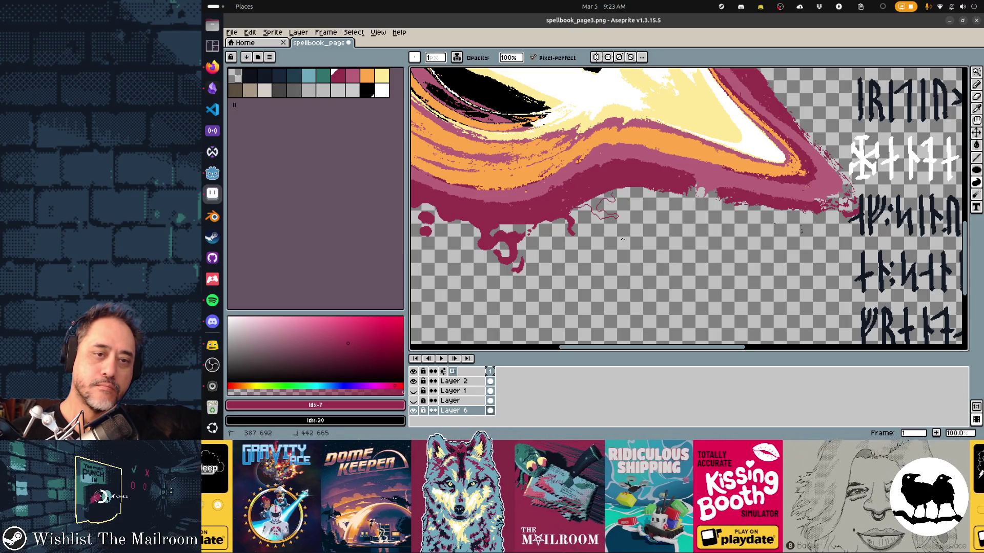
pyautogui.click(606, 215)
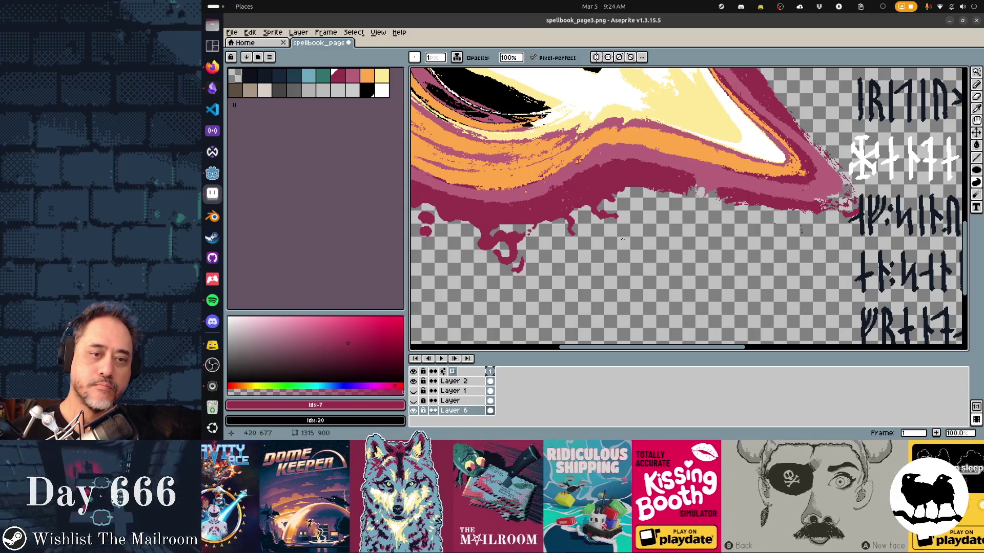
pyautogui.scroll(1, 619, 239)
pyautogui.moveTo(618, 239); pyautogui.dragTo(544, 233)
pyautogui.press('b')
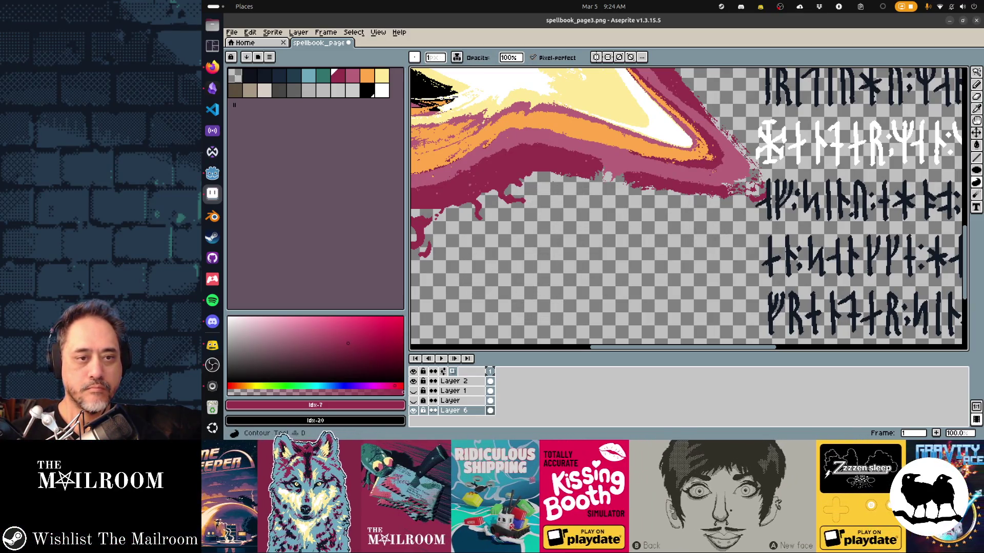
# Add a long crimson drip under the edge with a small droplet at its tip, undoing one stray stroke
pyautogui.moveTo(586, 202); pyautogui.dragTo(816, 211)
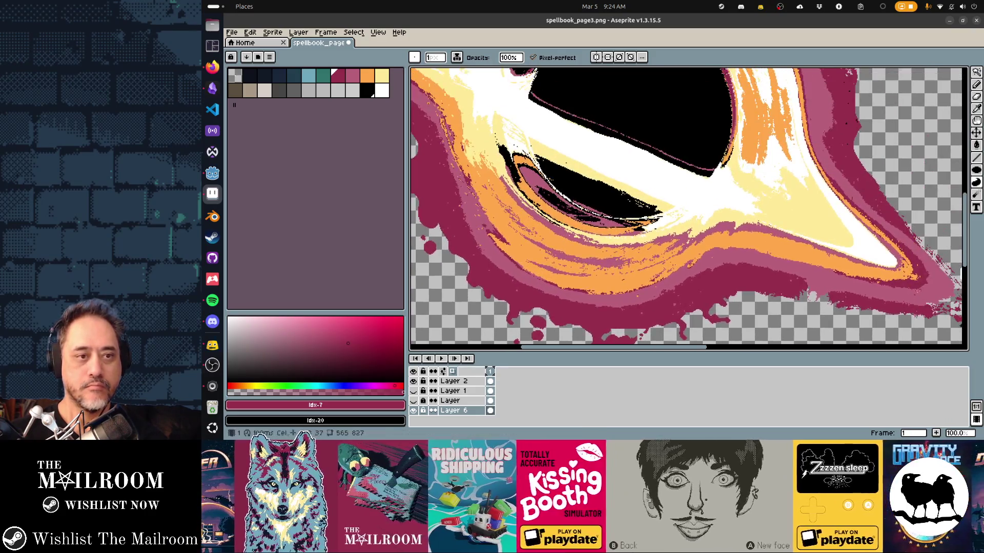
pyautogui.moveTo(688, 208); pyautogui.dragTo(627, 262)
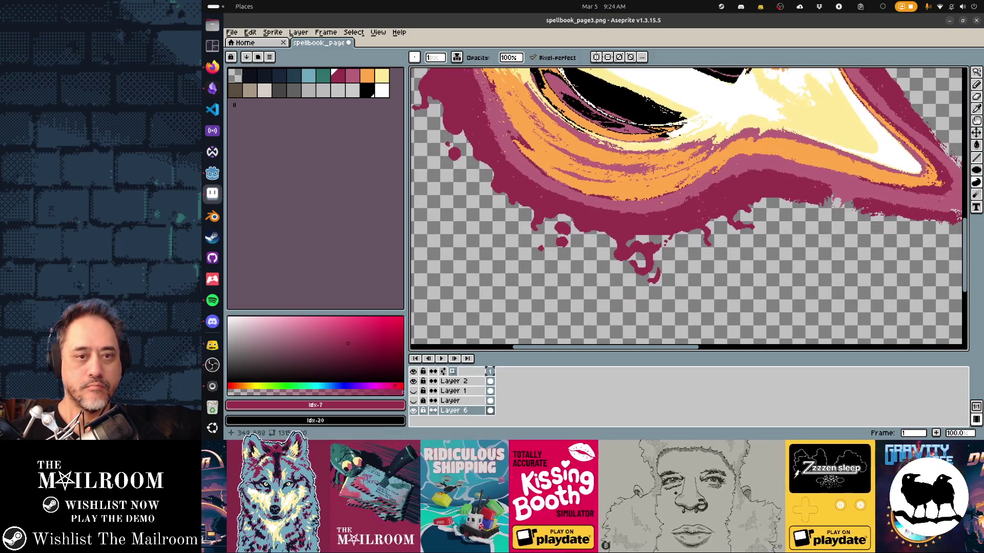
pyautogui.scroll(-1, 688, 208)
pyautogui.scroll(1, 550, 320)
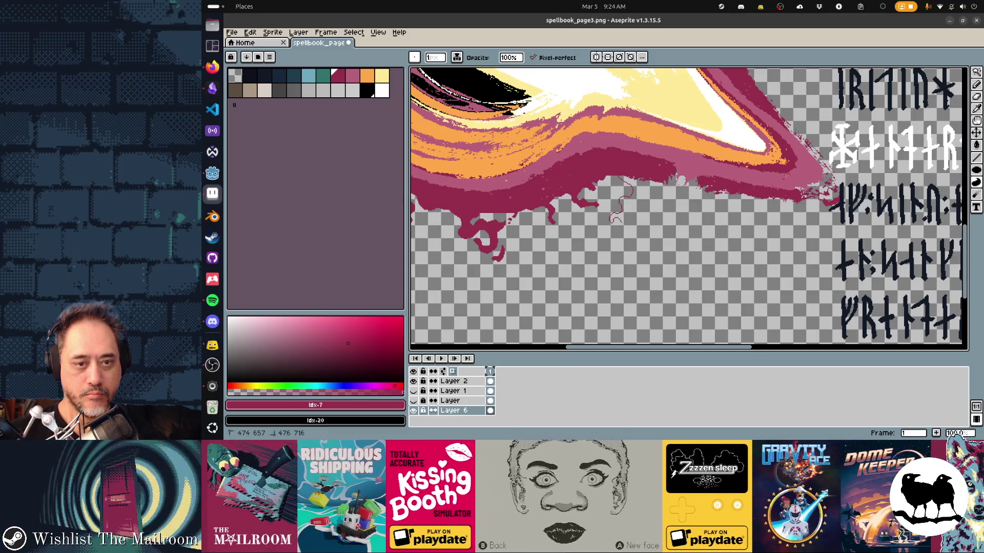
pyautogui.moveTo(613, 222)
pyautogui.mouseDown()
pyautogui.moveTo(630, 209)
pyautogui.moveTo(665, 236)
pyautogui.mouseUp()
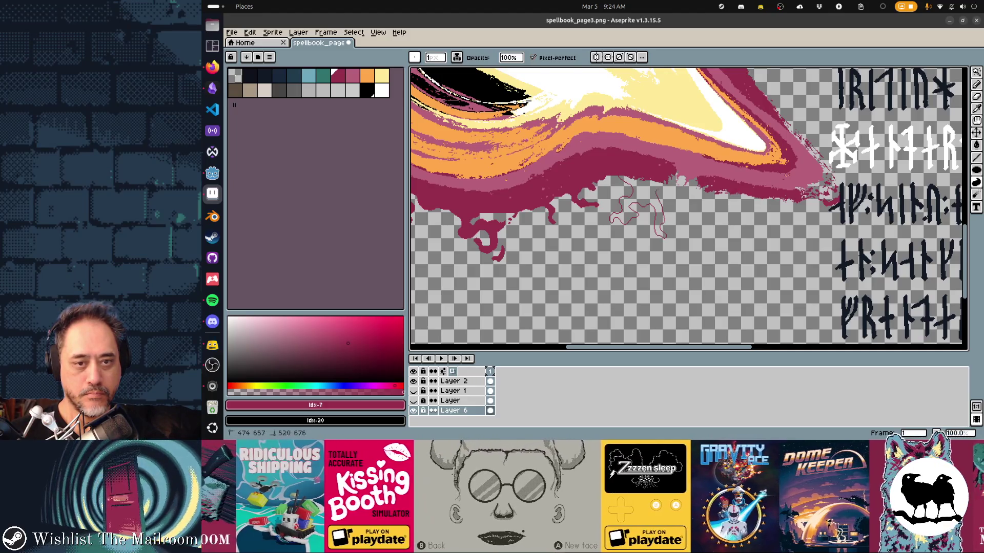
pyautogui.hotkey('ctrl', 'z')
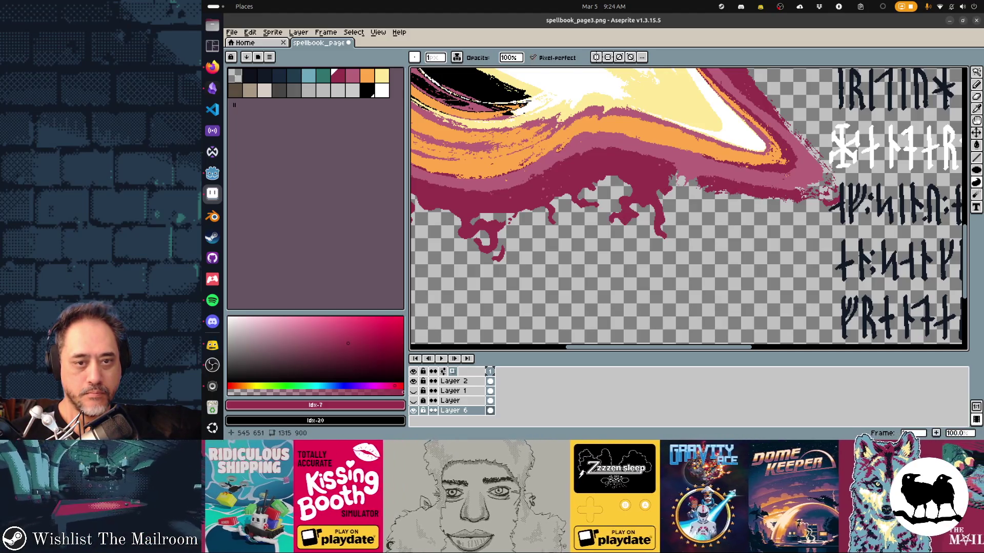
pyautogui.hscroll(2, 688, 207)
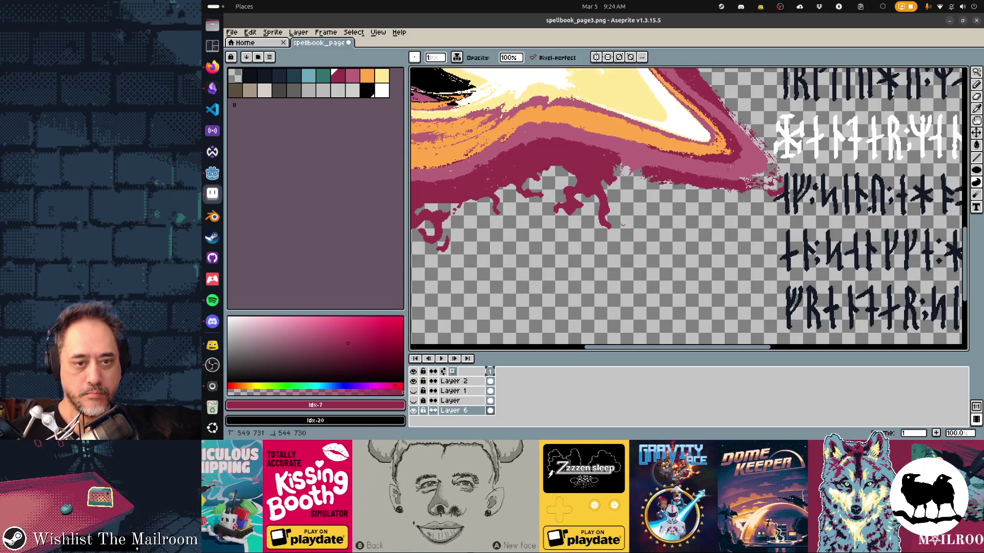
pyautogui.click(626, 221)
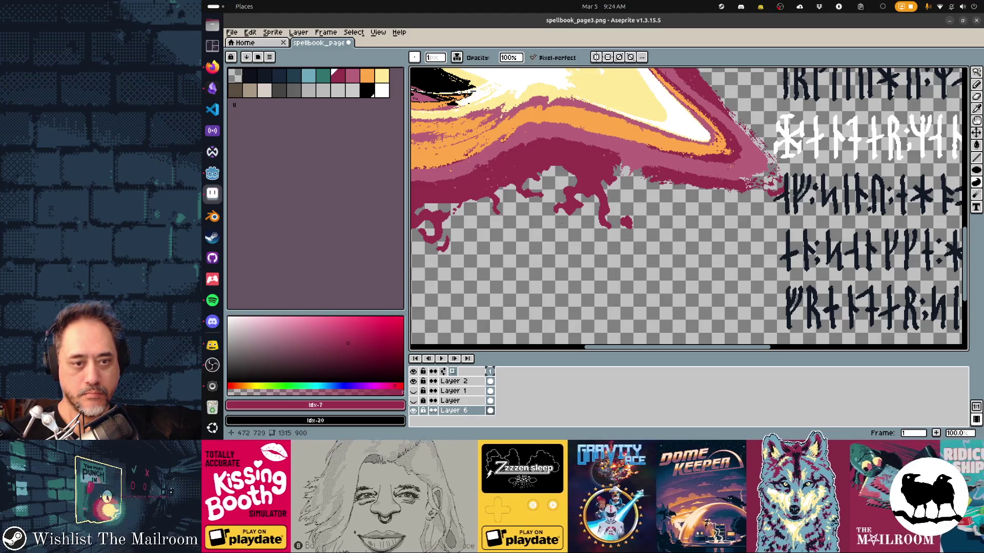
pyautogui.hscroll(1, 687, 208)
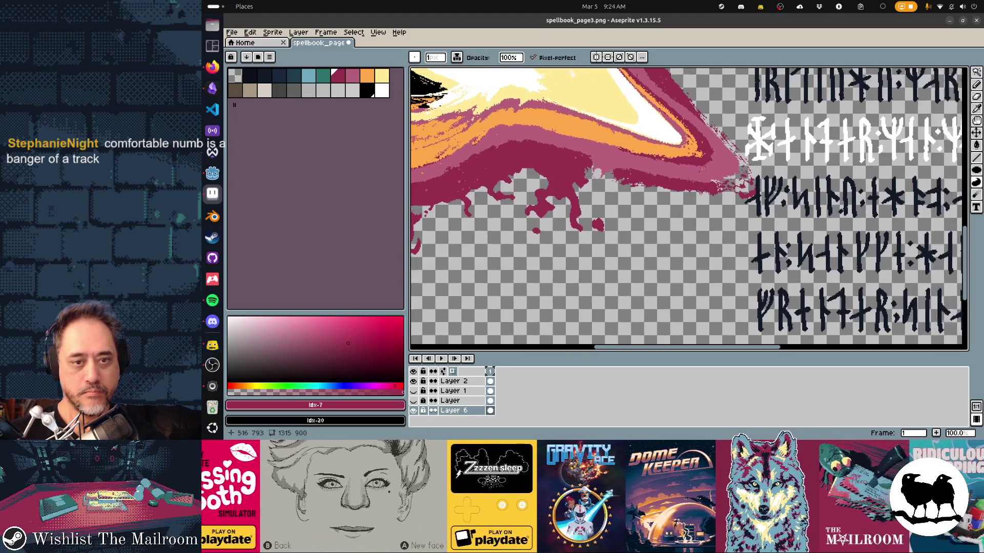
pyautogui.hscroll(2, 688, 208)
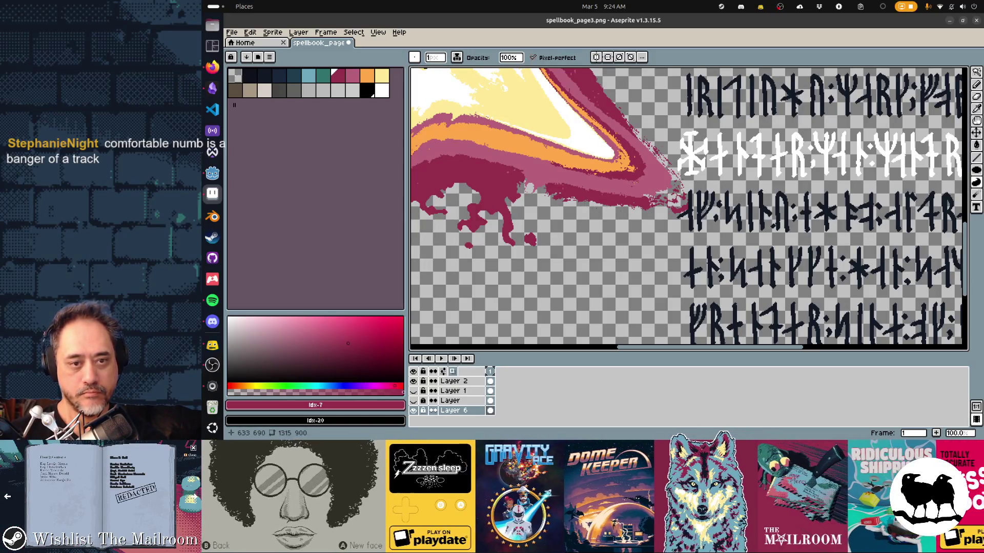
pyautogui.press('e')
pyautogui.press('b')
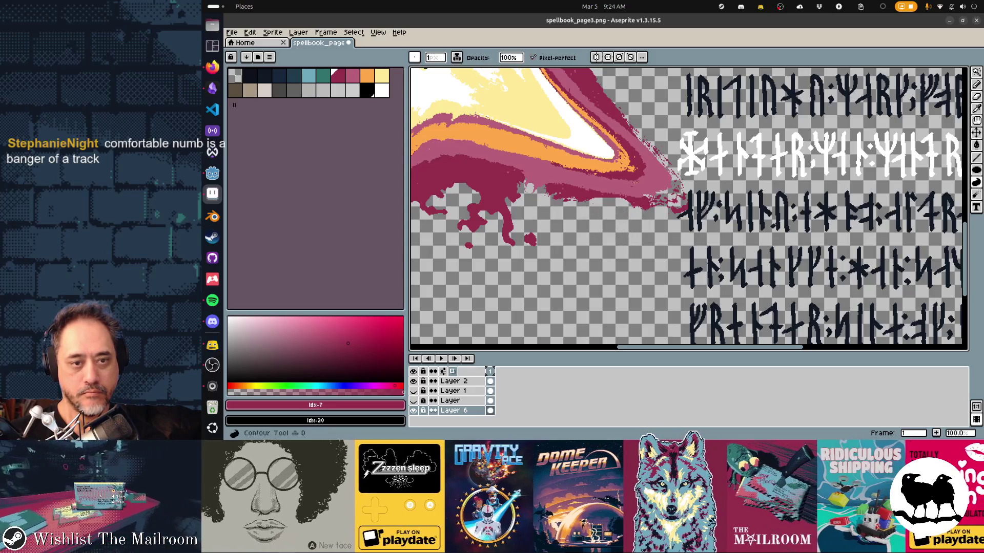
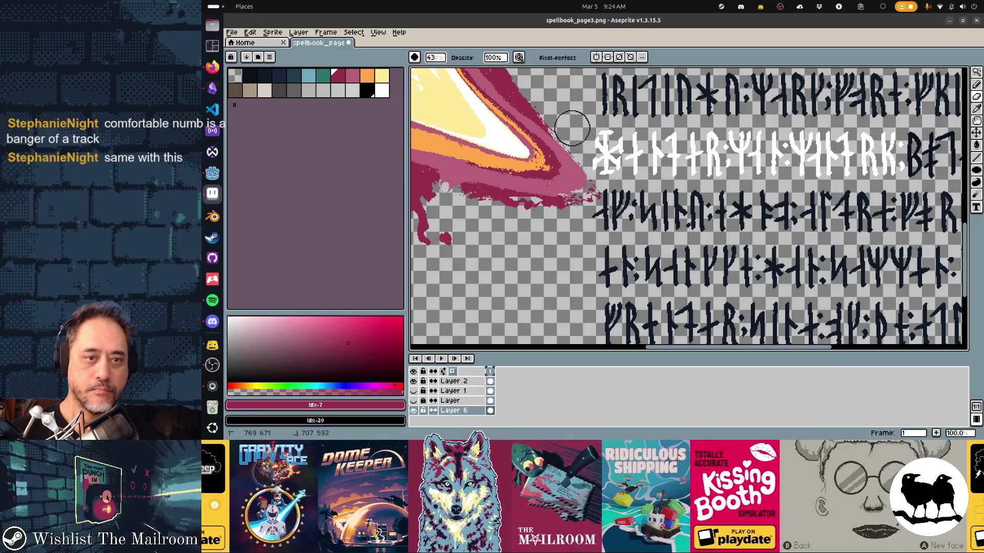
# With the Contour tool active, sample the lighter pink band of the vortex's outer ring as foreground colour
pyautogui.press('d')
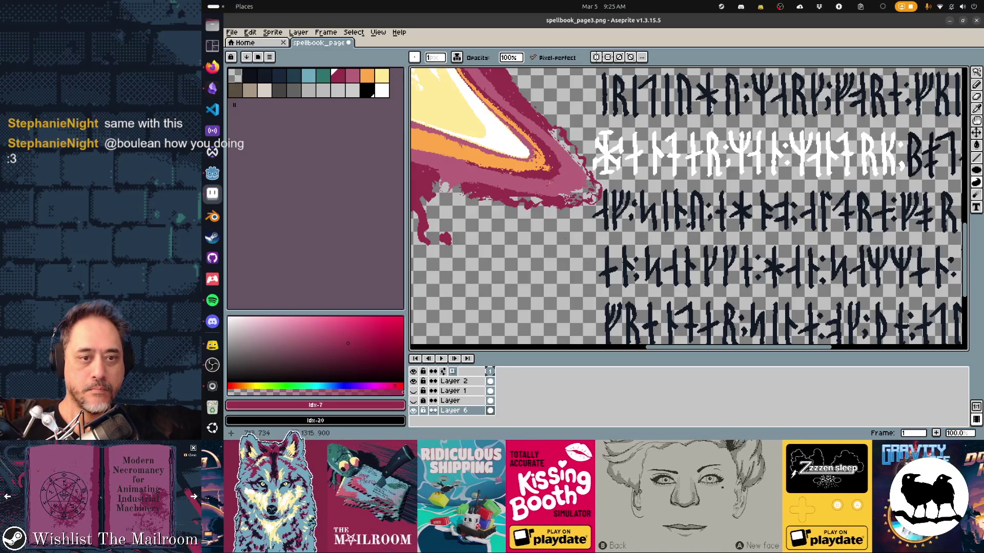
pyautogui.moveTo(689, 209); pyautogui.dragTo(815, 244)
pyautogui.moveTo(585, 208); pyautogui.dragTo(685, 231)
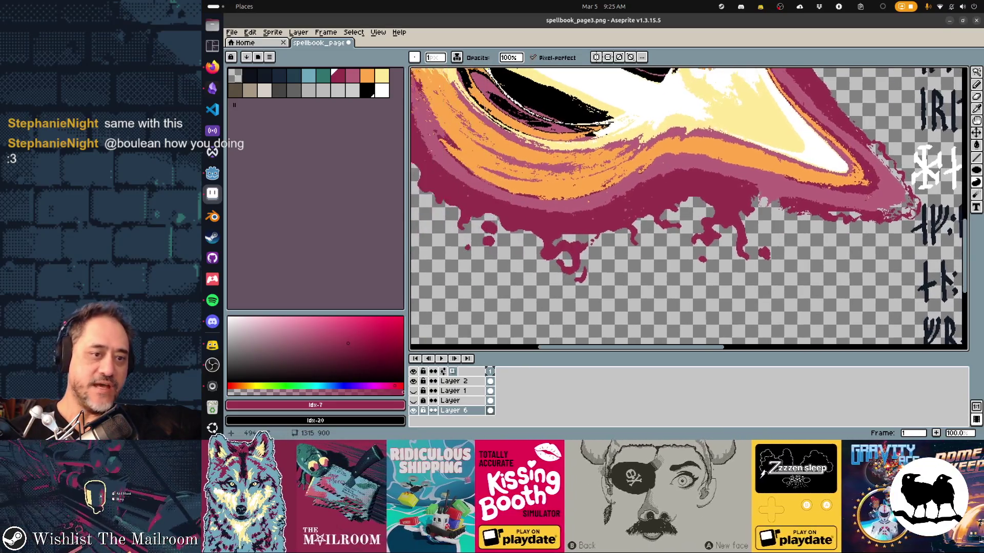
pyautogui.moveTo(584, 208); pyautogui.dragTo(684, 231)
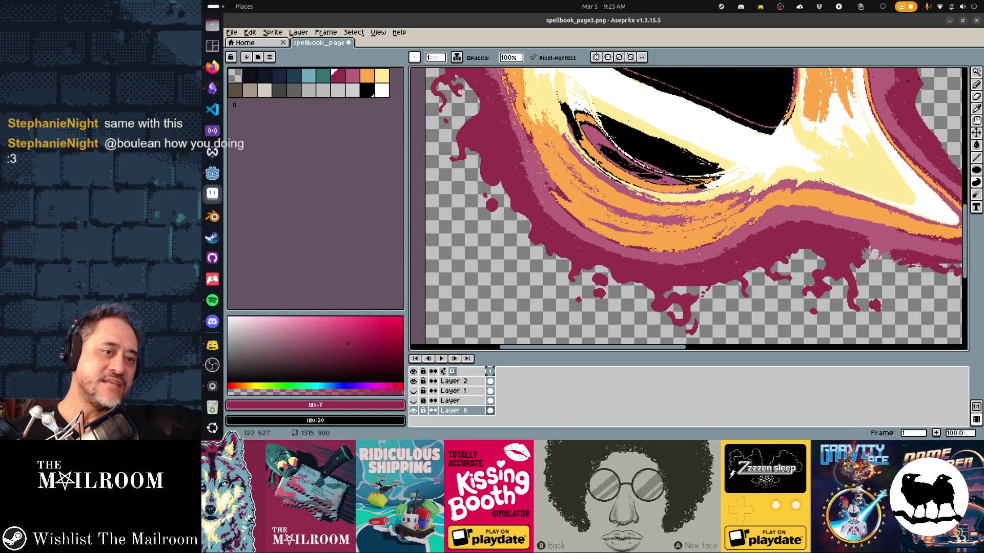
pyautogui.moveTo(525, 299); pyautogui.dragTo(538, 231)
pyautogui.keyDown('alt'); pyautogui.click(537, 231); pyautogui.keyUp('alt')
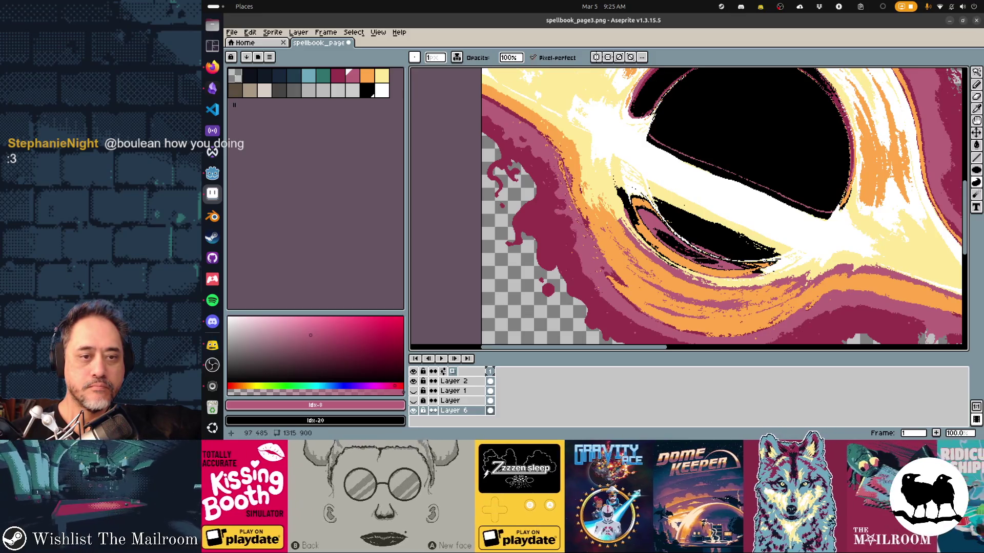
pyautogui.scroll(-5, 687, 208)
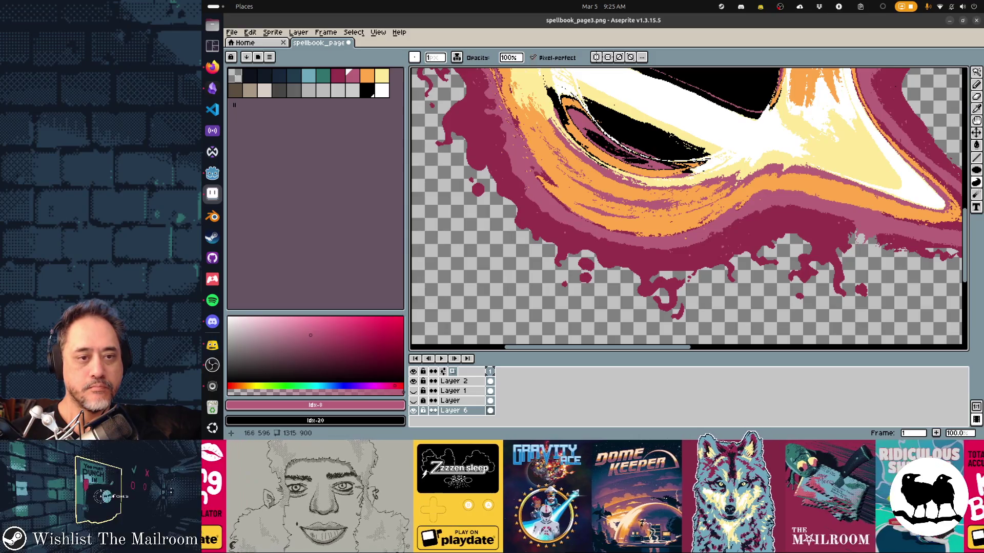
pyautogui.scroll(-3, 688, 208)
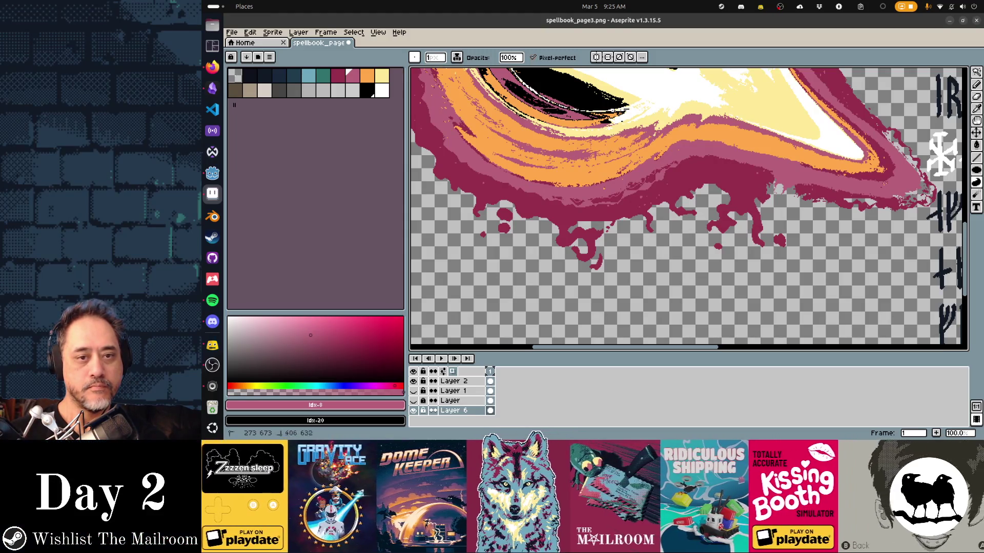
pyautogui.hscroll(3, 688, 208)
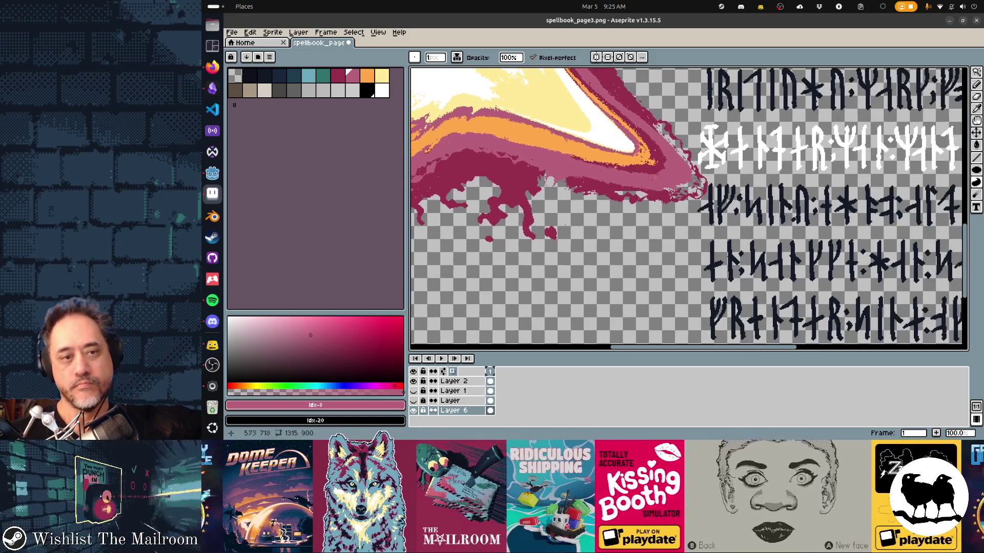
pyautogui.hscroll(-5, 689, 209)
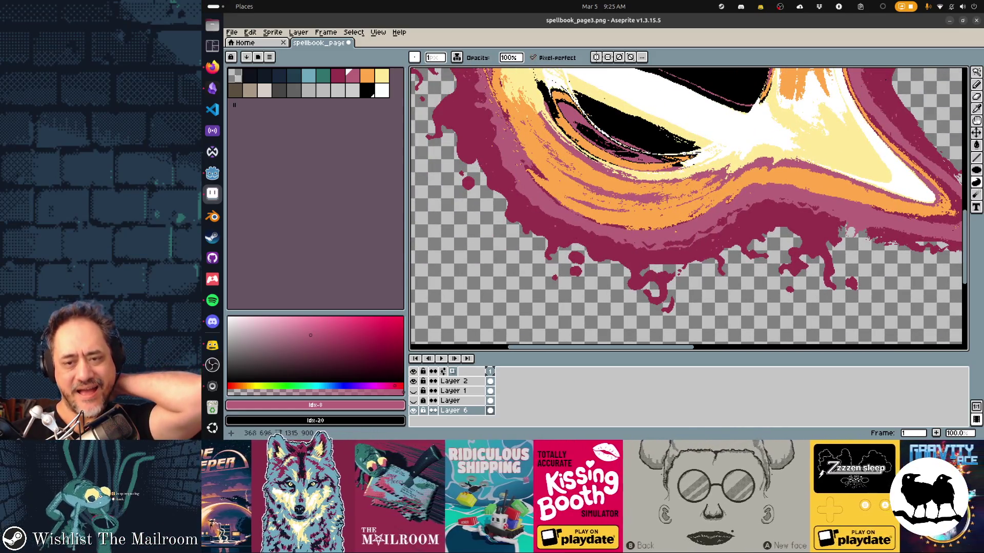
pyautogui.hscroll(4, 688, 209)
pyautogui.hscroll(1, 688, 209)
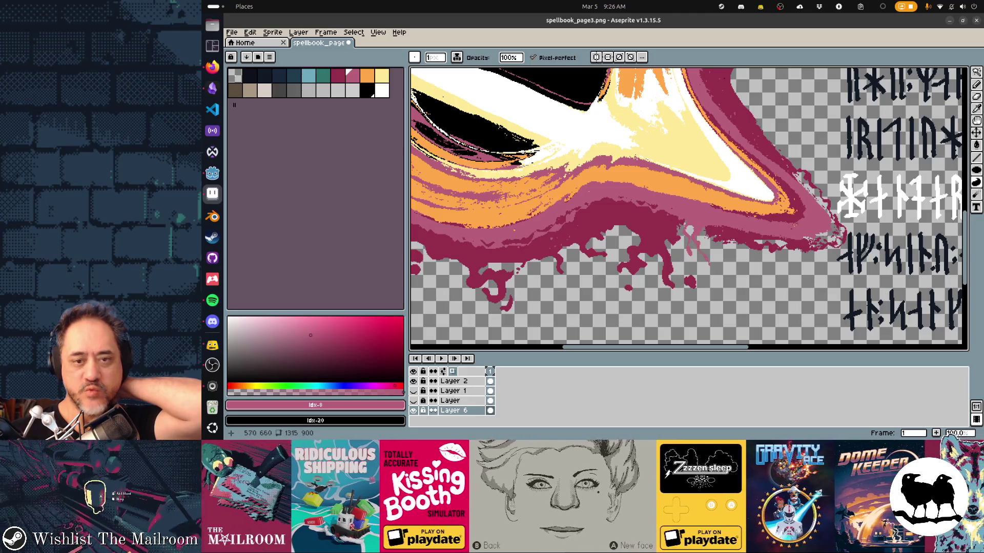
pyautogui.hscroll(3, 688, 208)
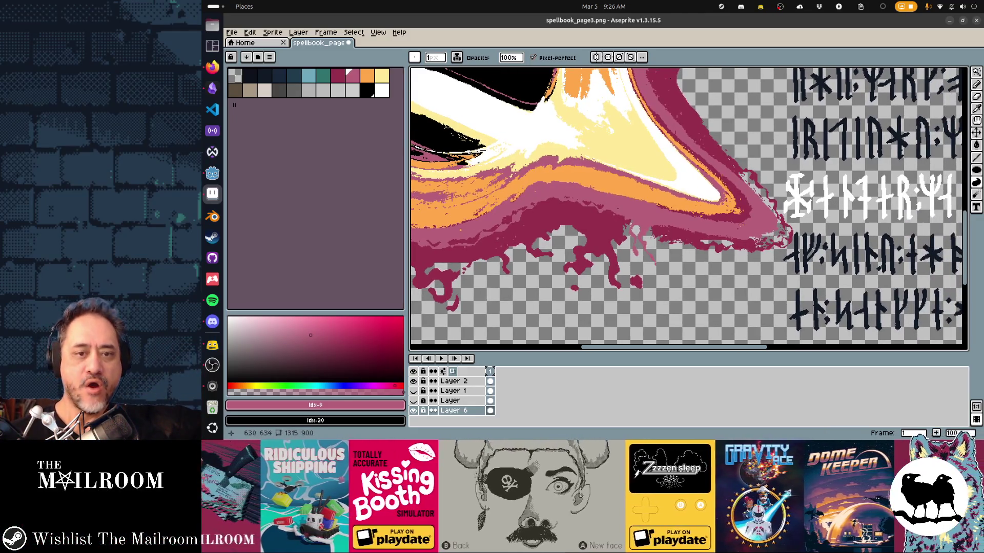
pyautogui.hscroll(-3, 688, 207)
pyautogui.hscroll(-2, 688, 208)
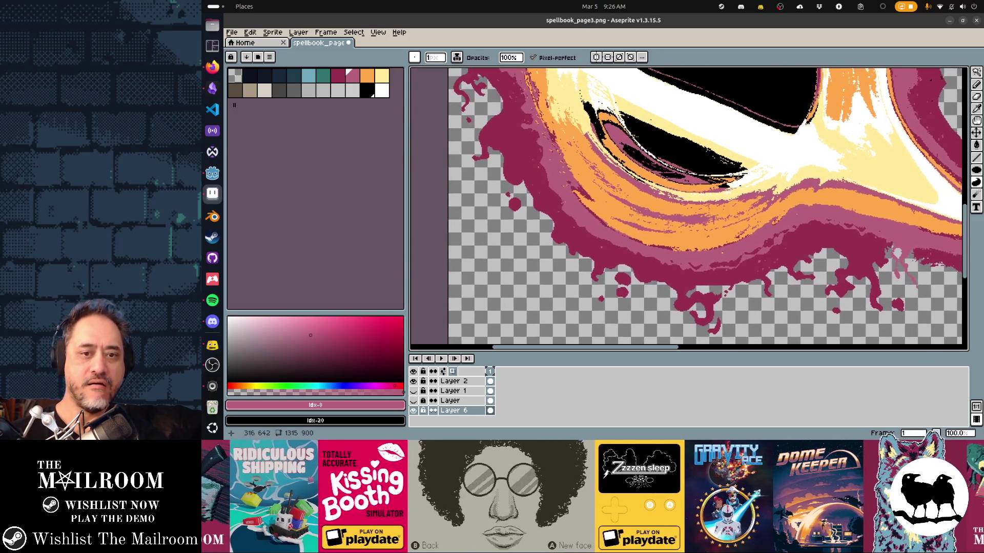
pyautogui.hscroll(-1, 688, 207)
pyautogui.scroll(2, 688, 208)
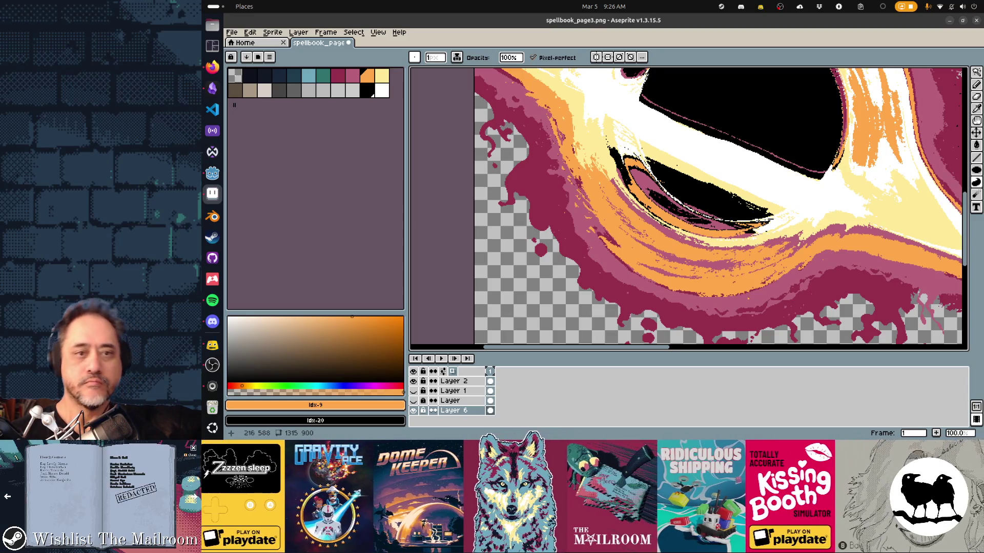
pyautogui.moveTo(692, 207); pyautogui.dragTo(584, 162)
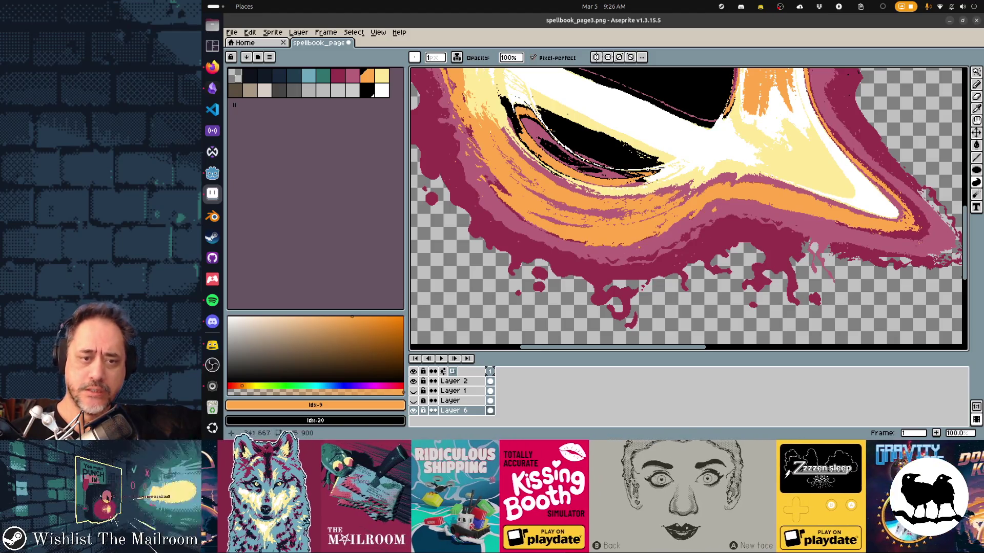
pyautogui.hscroll(2, 688, 208)
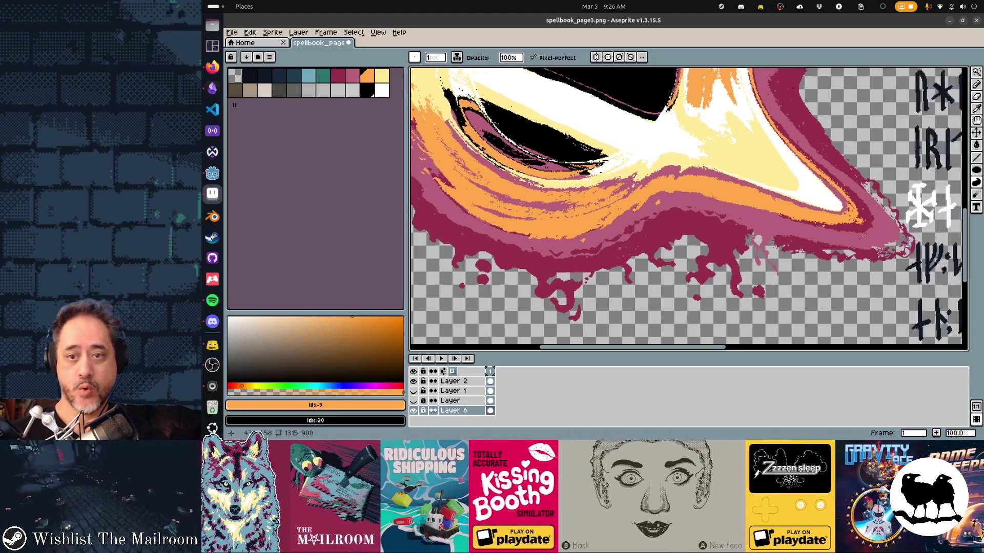
pyautogui.hscroll(2, 688, 208)
pyautogui.hscroll(2, 688, 208)
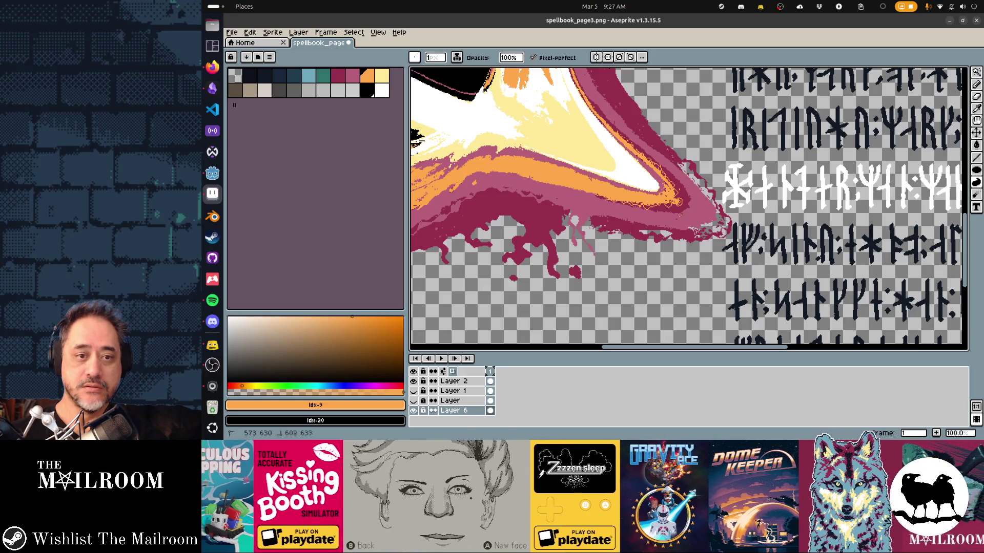
pyautogui.scroll(2, 689, 210)
pyautogui.scroll(2, 689, 209)
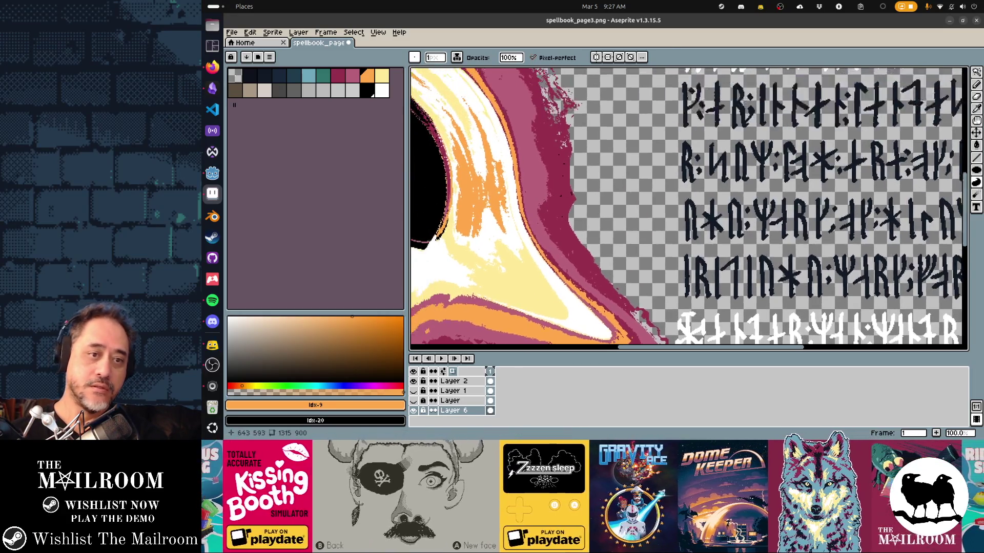
pyautogui.scroll(3, 688, 210)
pyautogui.hscroll(-3, 689, 210)
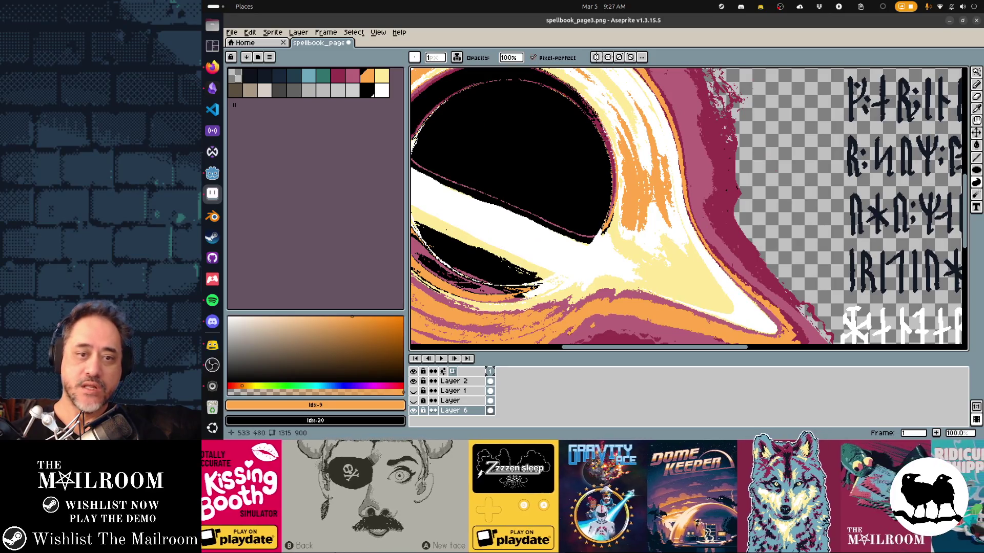
pyautogui.scroll(5, 689, 209)
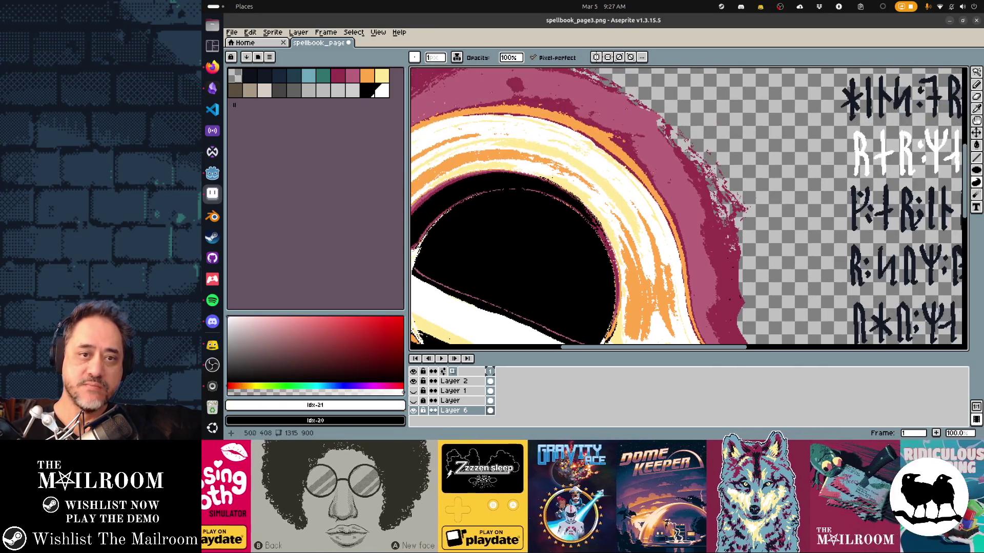
pyautogui.scroll(-3, 689, 209)
pyautogui.hscroll(-2, 689, 209)
pyautogui.scroll(-2, 688, 209)
pyautogui.hscroll(-2, 688, 209)
pyautogui.scroll(1, 689, 209)
pyautogui.hscroll(1, 689, 209)
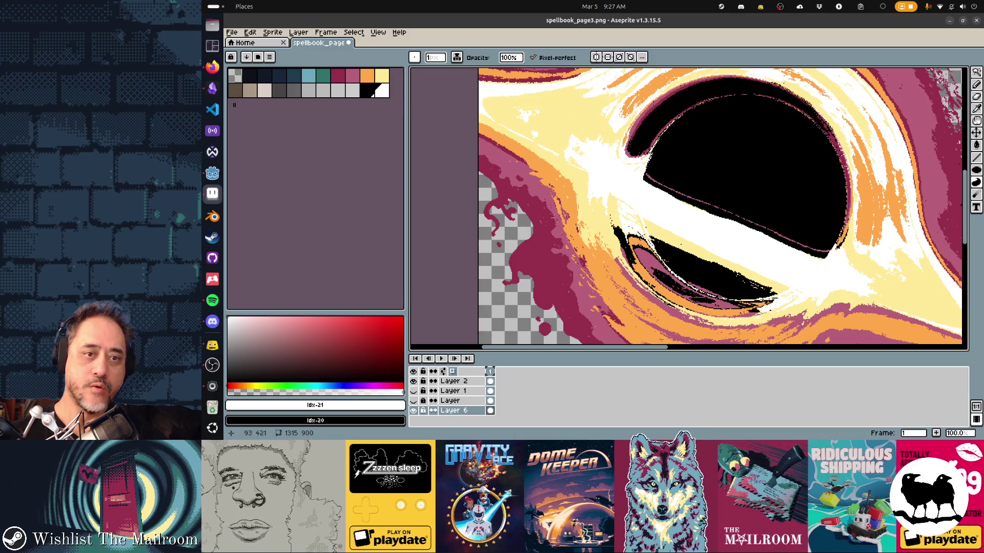
pyautogui.scroll(1, 688, 210)
pyautogui.hscroll(-1, 688, 210)
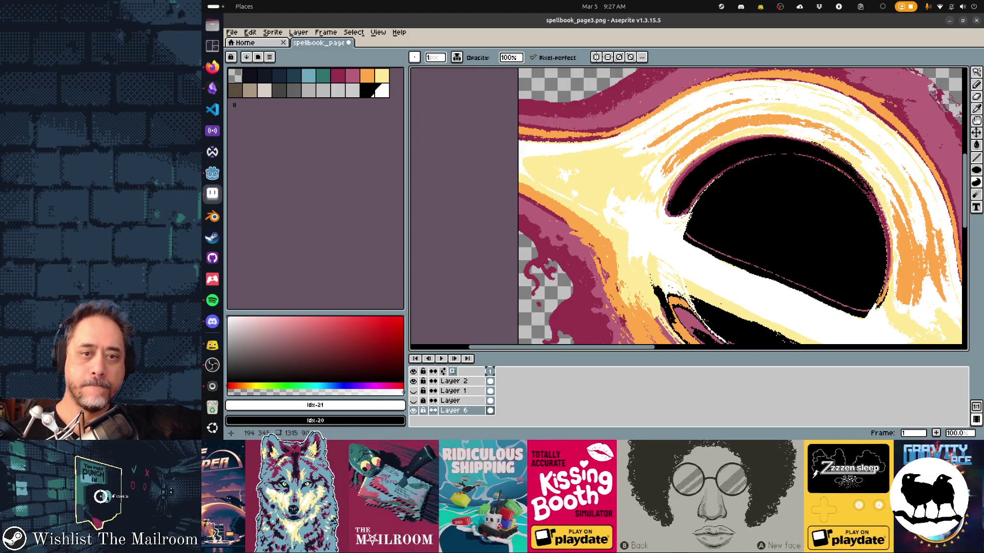
# Pan the view toward the vortex's left side to see it beside the rune columns
pyautogui.moveTo(691, 208); pyautogui.dragTo(746, 239)
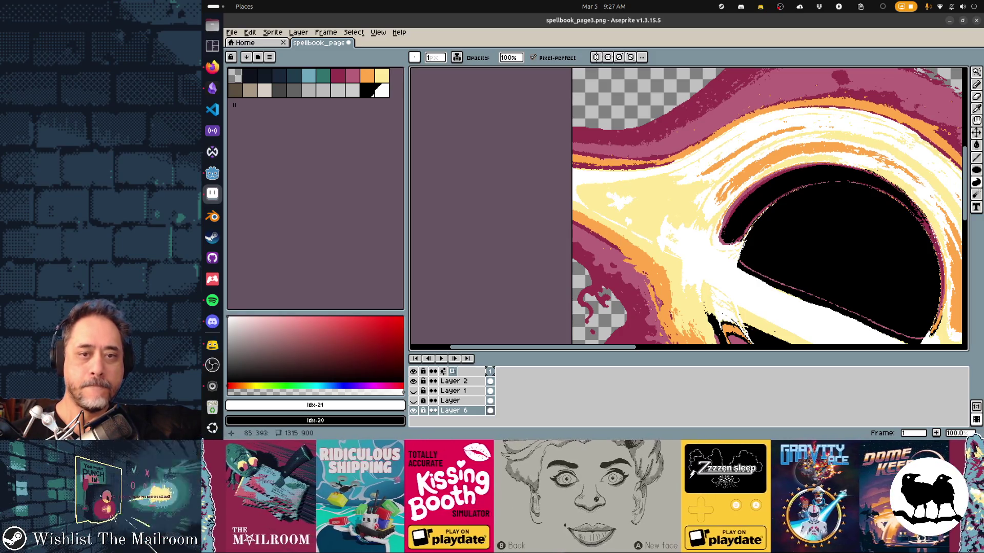
pyautogui.hscroll(3, 688, 207)
pyautogui.scroll(-4, 688, 208)
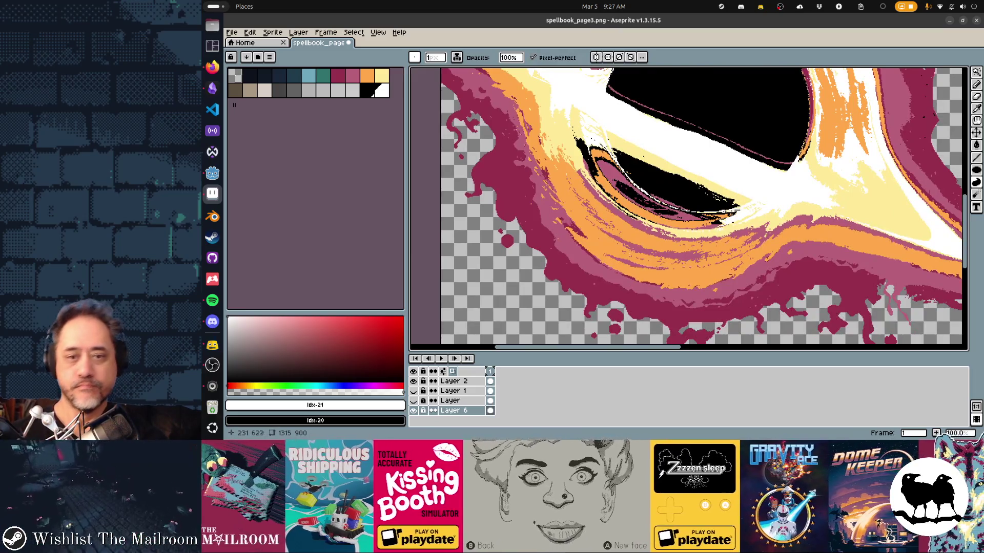
pyautogui.scroll(-2, 569, 260)
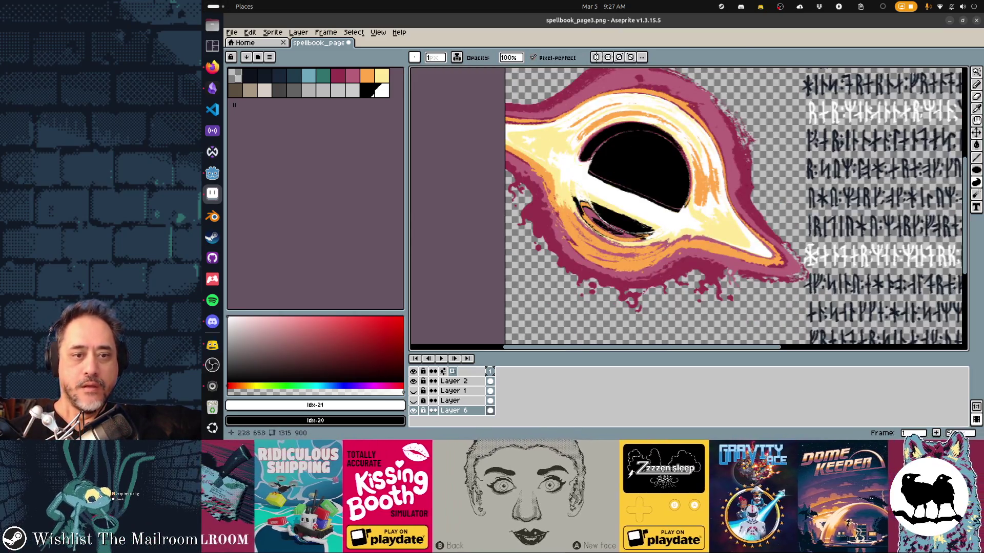
pyautogui.scroll(2, 687, 207)
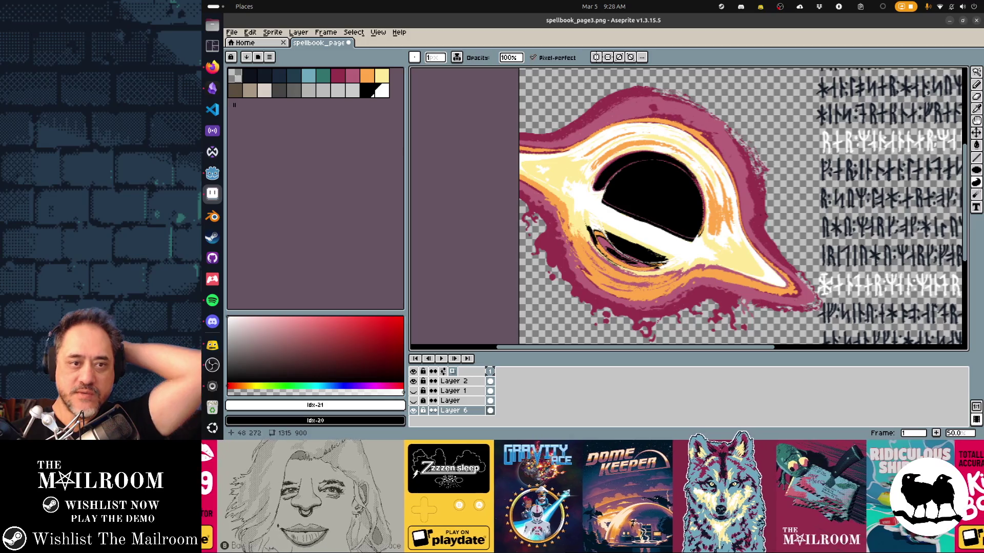
pyautogui.scroll(3, 654, 253)
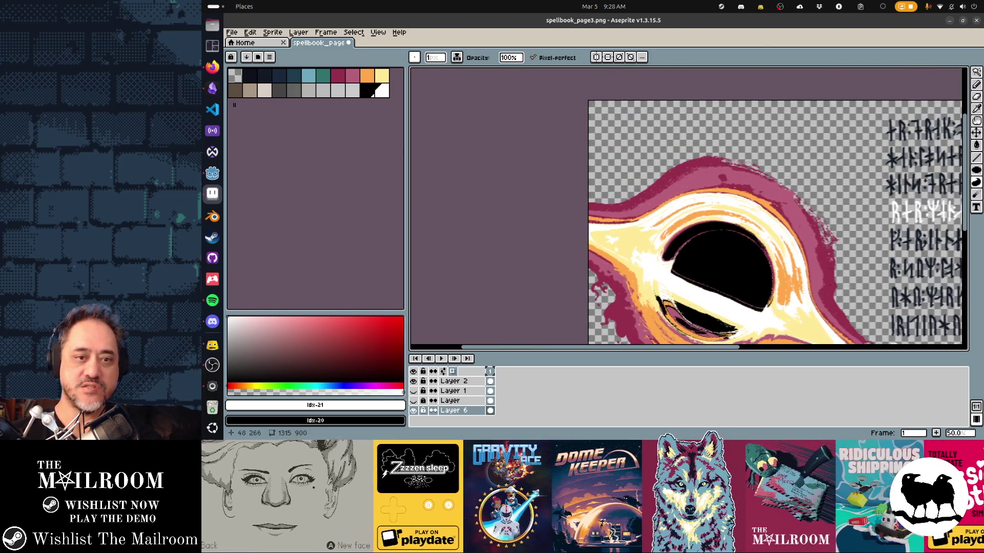
pyautogui.scroll(1, 607, 203)
# Sample the vortex's crimson and trace a filled Contour shape along its ragged upper-right rim
pyautogui.keyDown('alt'); pyautogui.click(562, 195); pyautogui.keyUp('alt')
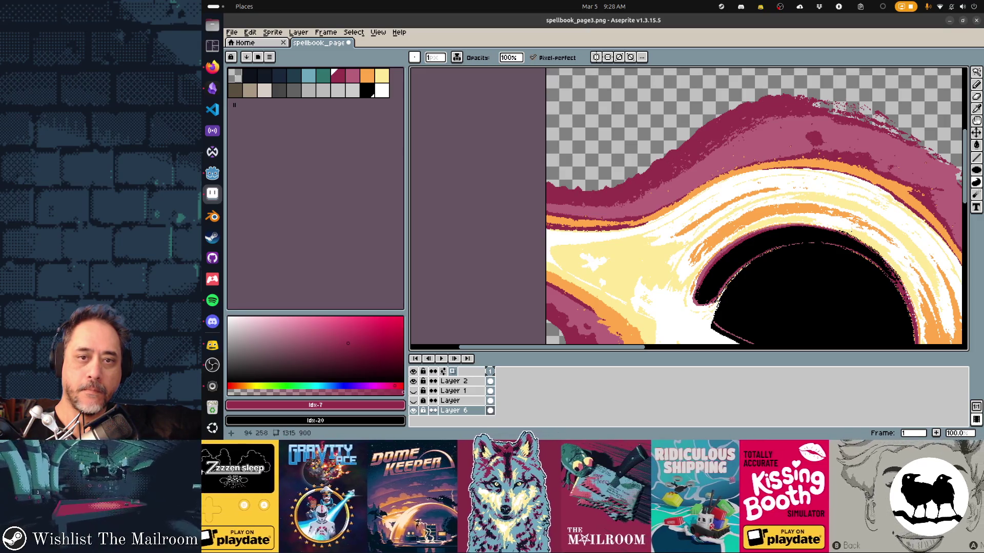
pyautogui.moveTo(542, 85); pyautogui.dragTo(327, 142)
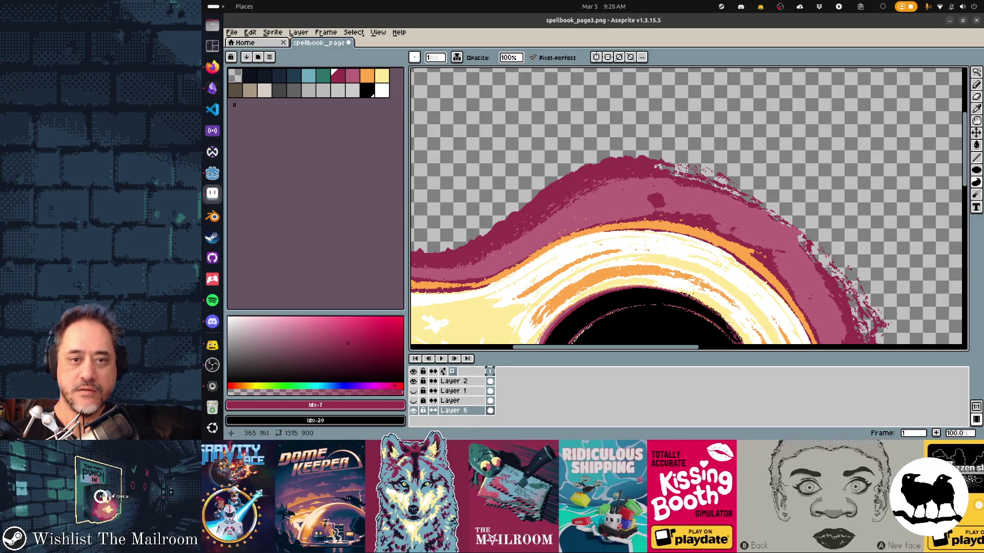
pyautogui.press('e')
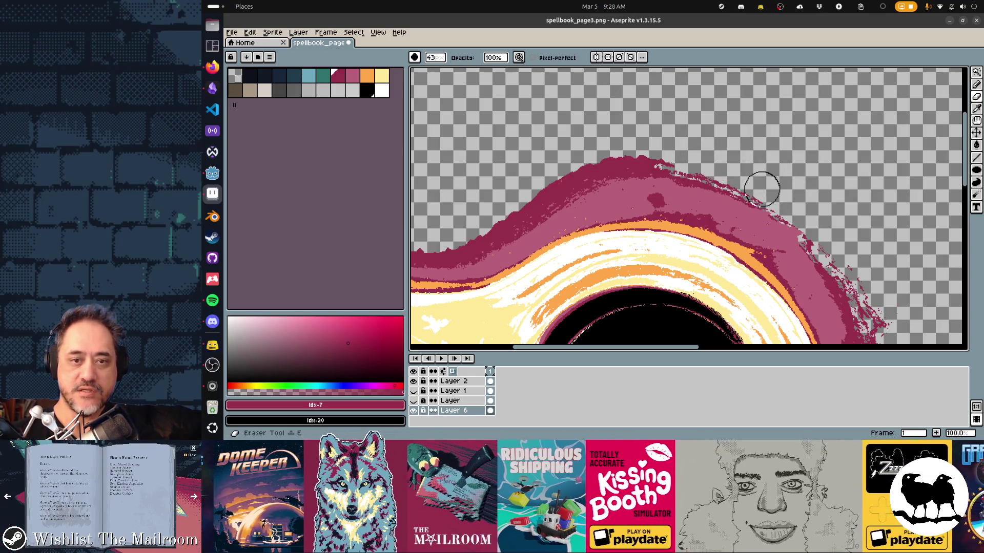
pyautogui.press('d')
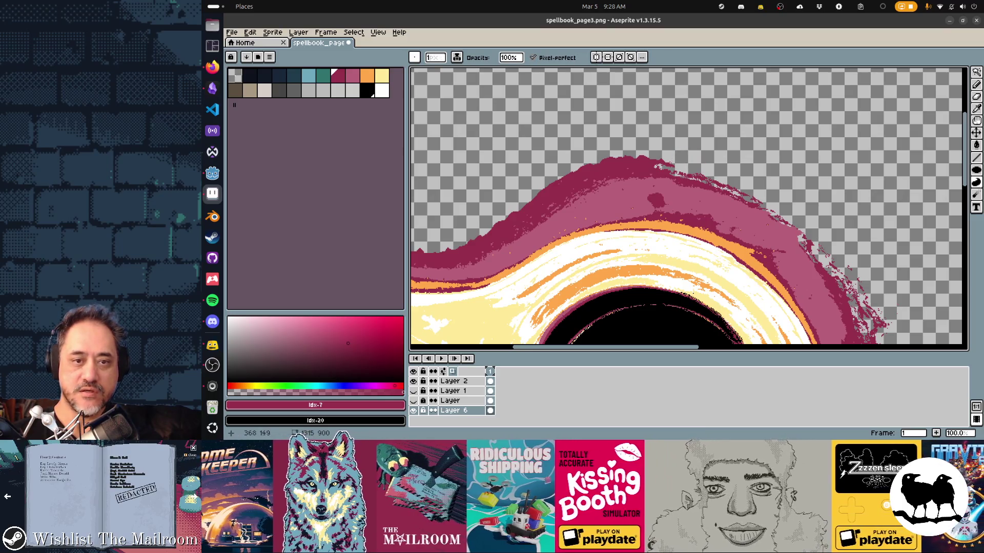
pyautogui.moveTo(659, 165); pyautogui.dragTo(769, 202)
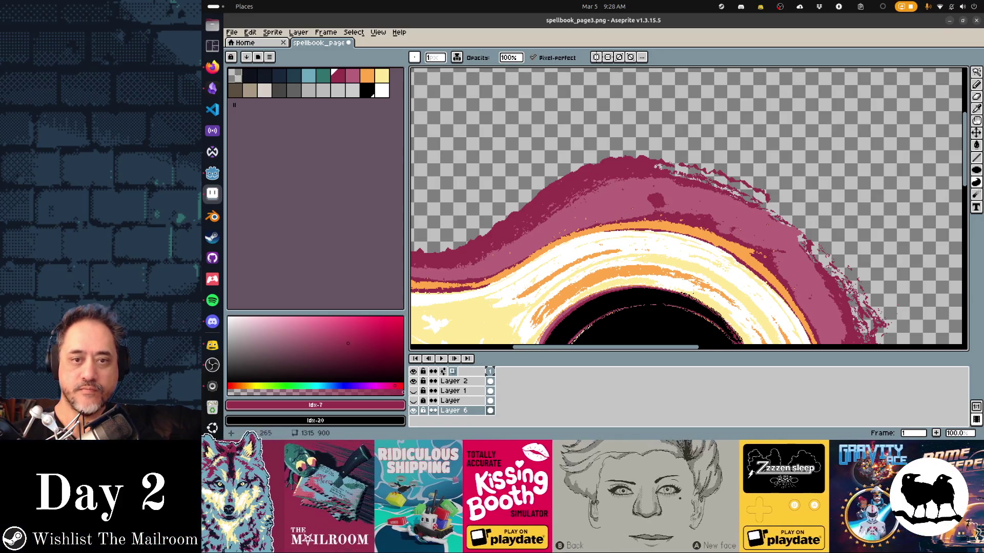
pyautogui.hscroll(3, 688, 209)
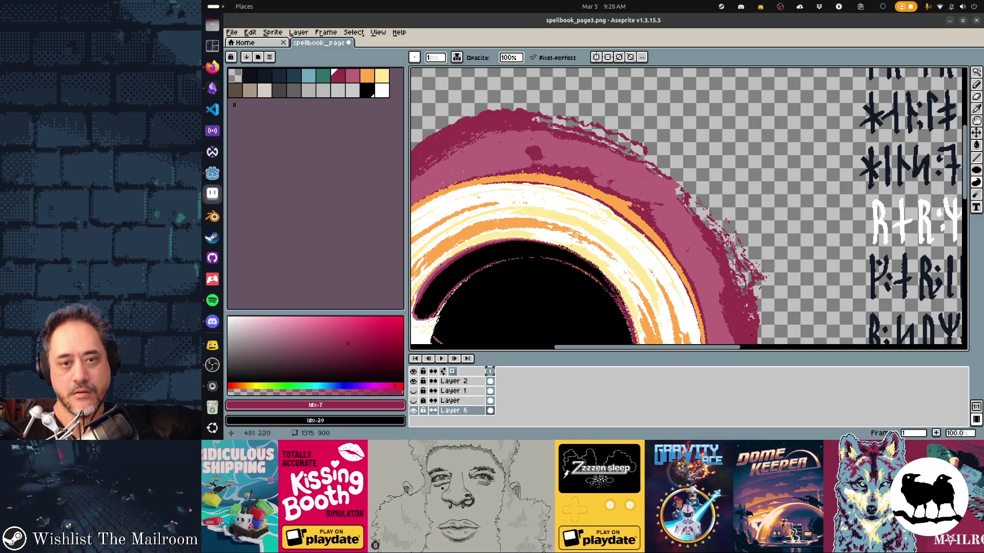
# Bring the rune-column side of the vortex into view and switch to the Eraser for trimming the crimson rim
pyautogui.moveTo(688, 208); pyautogui.dragTo(588, 181)
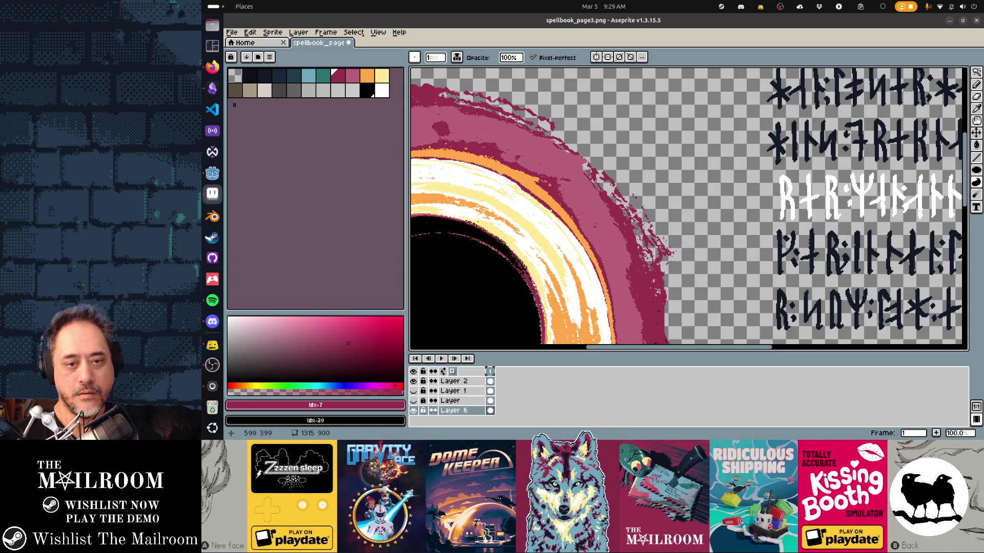
pyautogui.press('e')
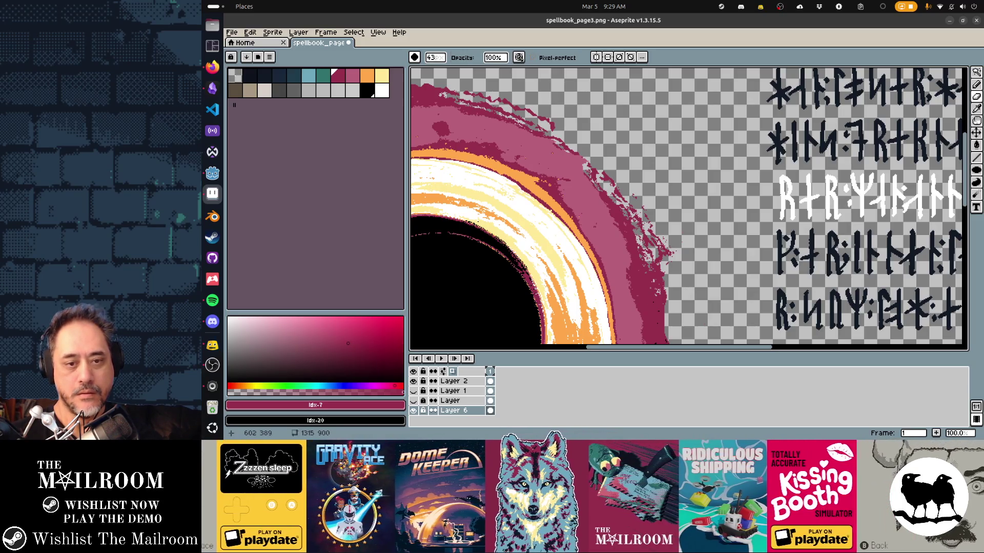
pyautogui.scroll(-10, 661, 292)
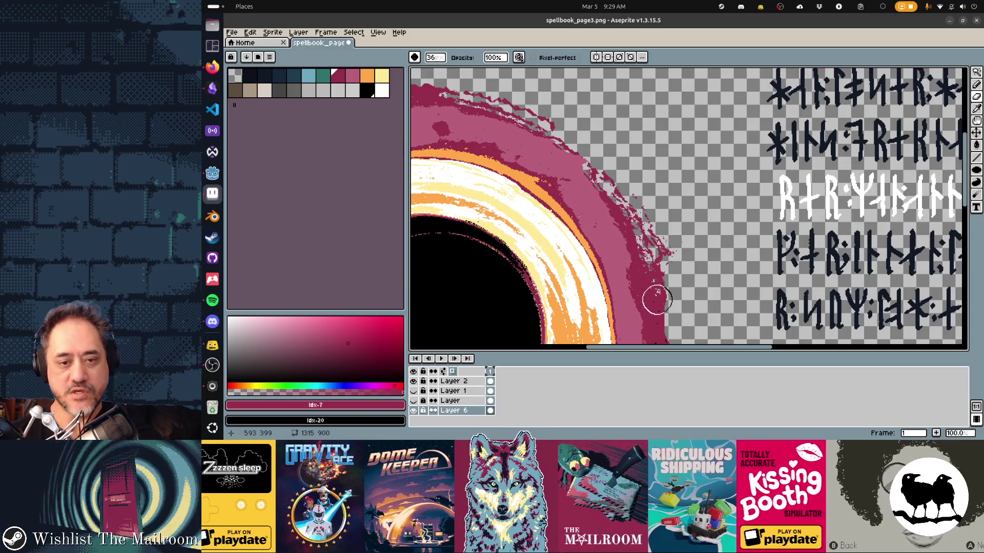
pyautogui.scroll(-10, 656, 298)
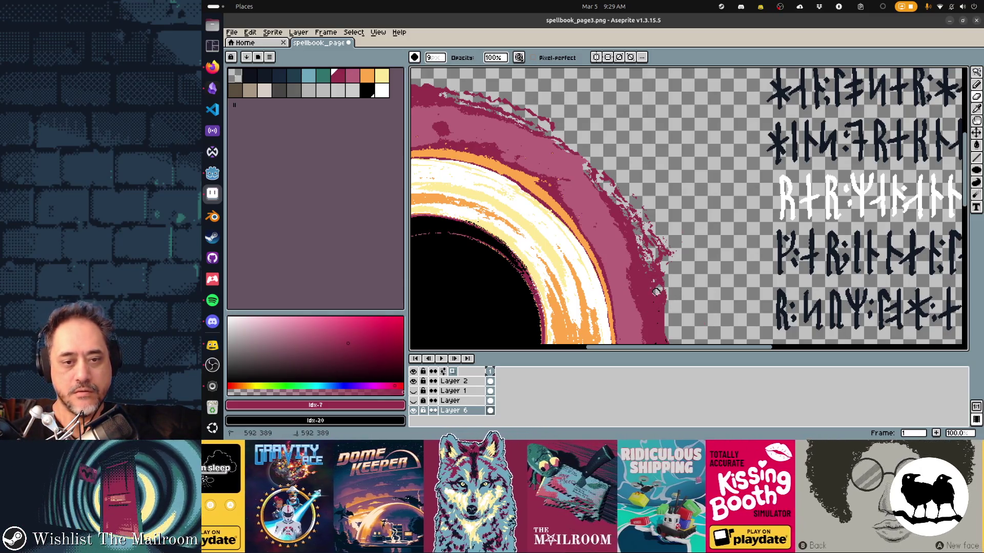
pyautogui.scroll(3, 654, 287)
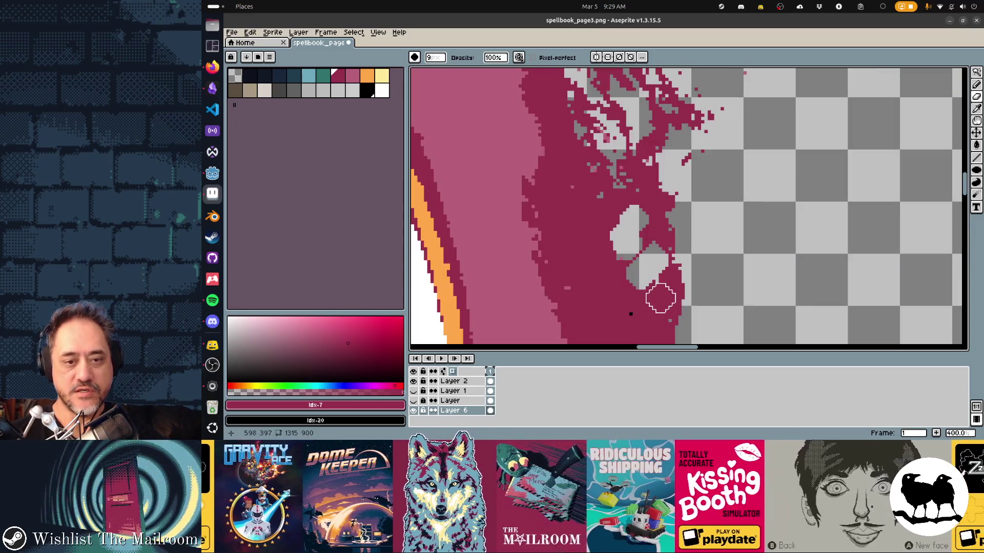
pyautogui.scroll(-3, 662, 292)
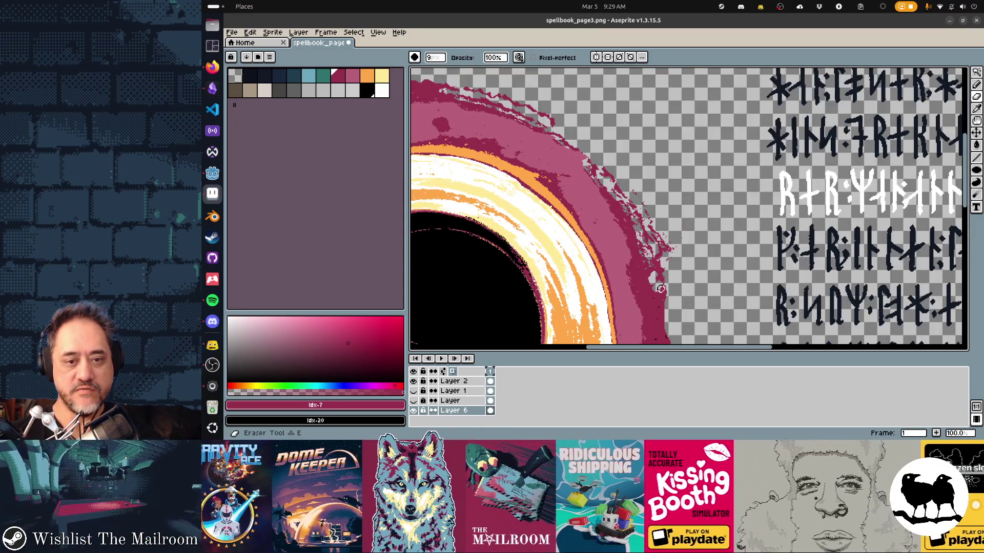
pyautogui.scroll(1, 657, 292)
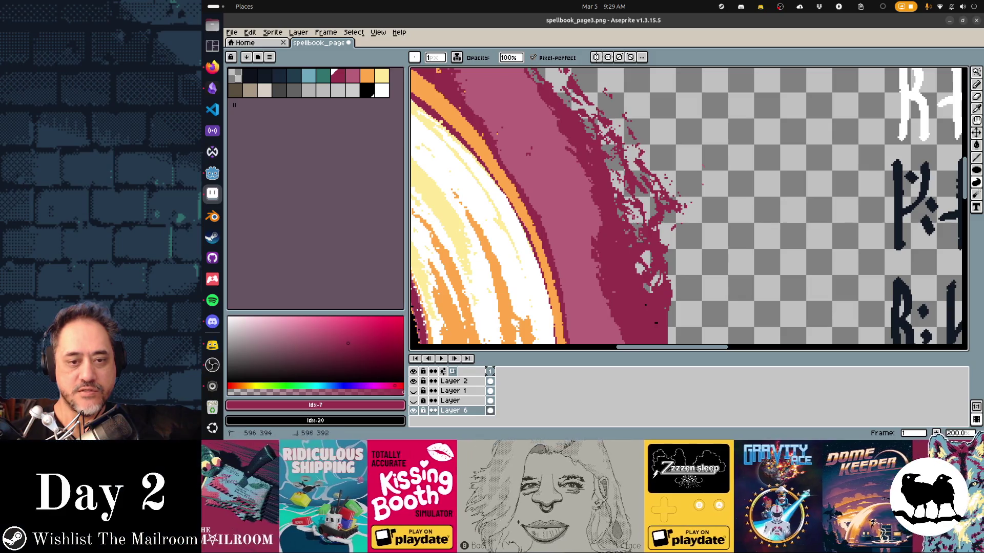
pyautogui.scroll(3, 688, 208)
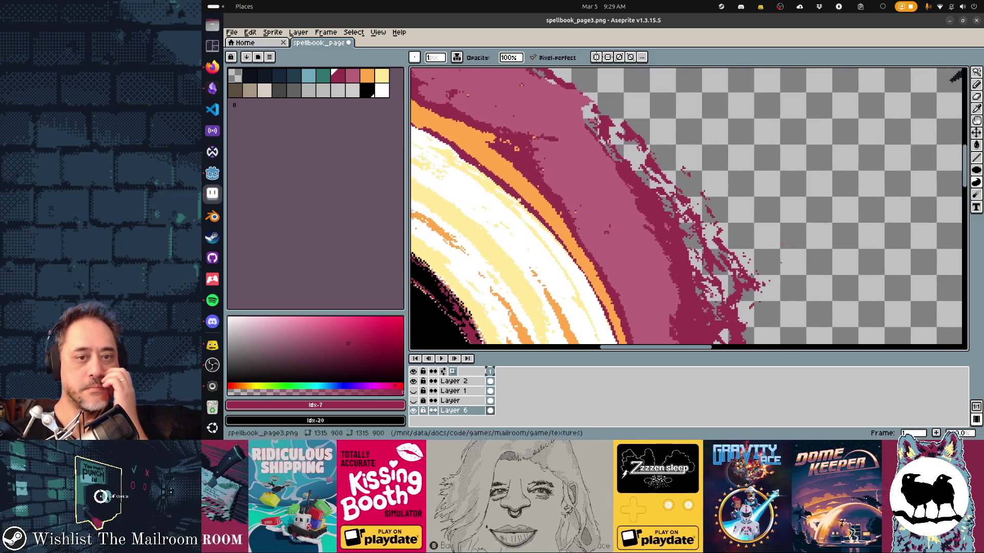
pyautogui.scroll(3, 688, 207)
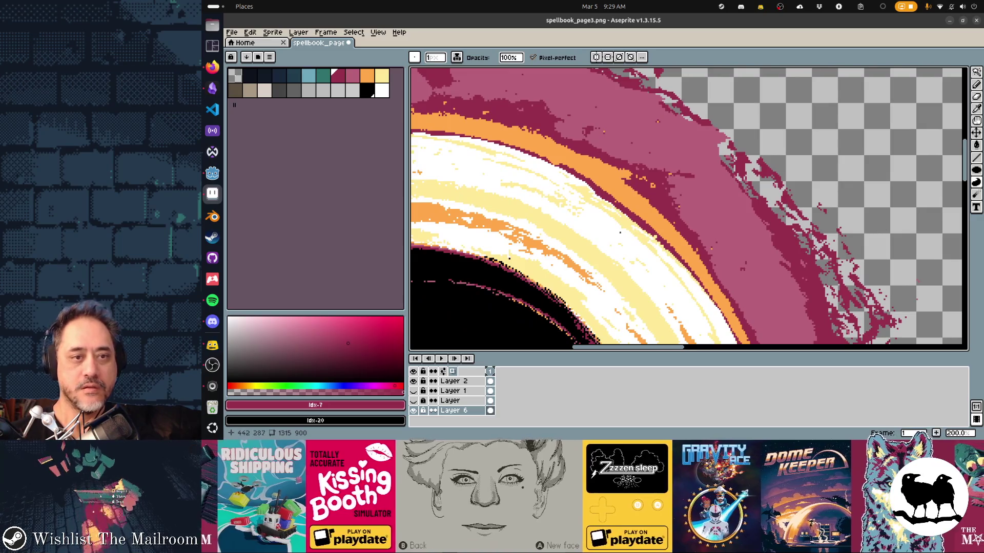
pyautogui.scroll(-1, 688, 208)
pyautogui.scroll(-1, 688, 208)
pyautogui.hscroll(-3, 688, 208)
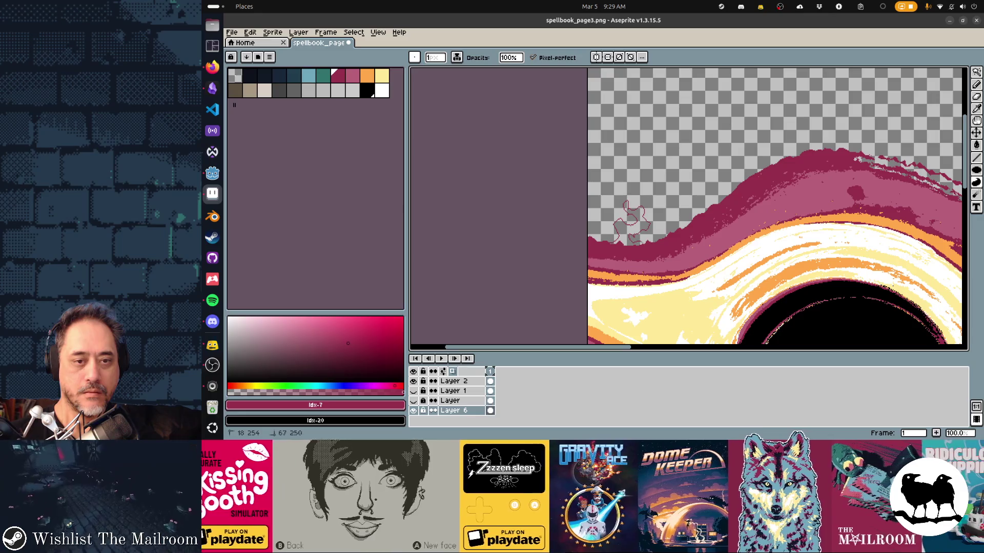
# Draw several filled crimson tendrils and a flame-like flick along the vortex's upper rim
pyautogui.moveTo(619, 231); pyautogui.dragTo(623, 229)
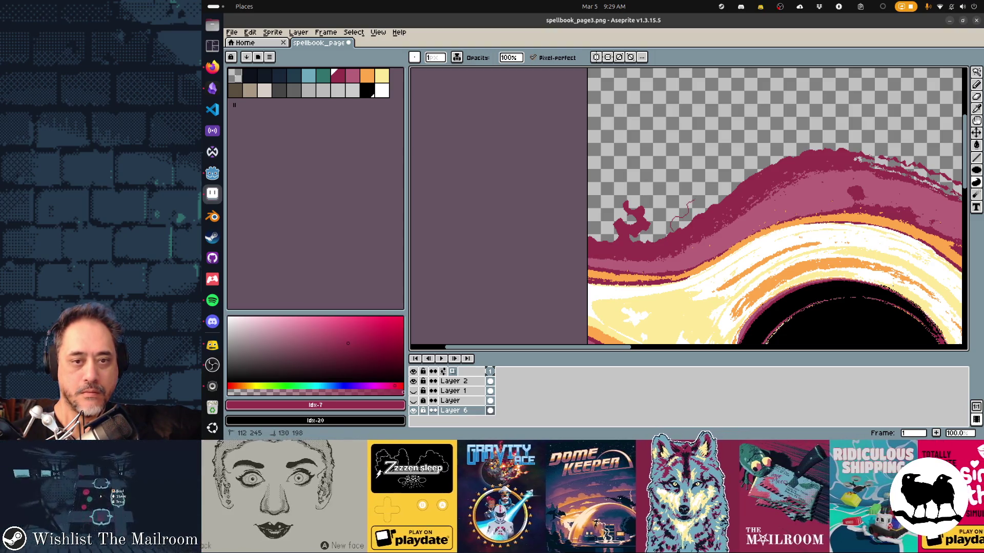
pyautogui.moveTo(675, 209)
pyautogui.mouseDown()
pyautogui.moveTo(715, 187)
pyautogui.moveTo(718, 195)
pyautogui.mouseUp()
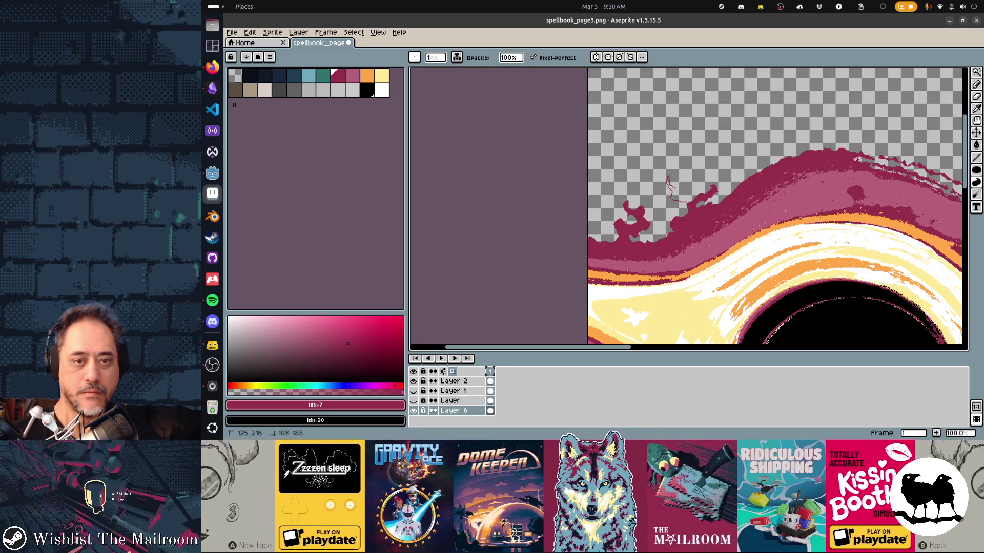
pyautogui.moveTo(669, 202); pyautogui.dragTo(671, 200)
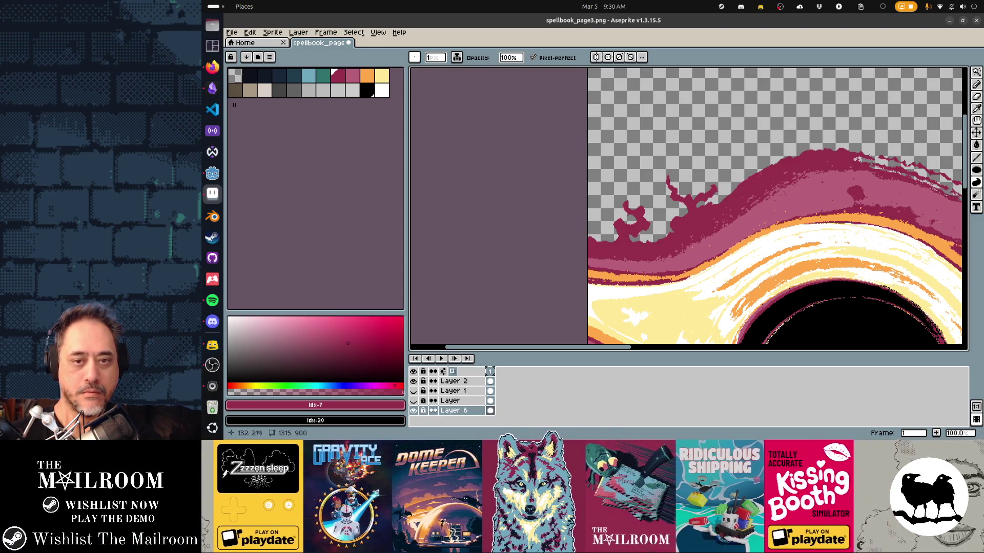
pyautogui.scroll(-3, 688, 208)
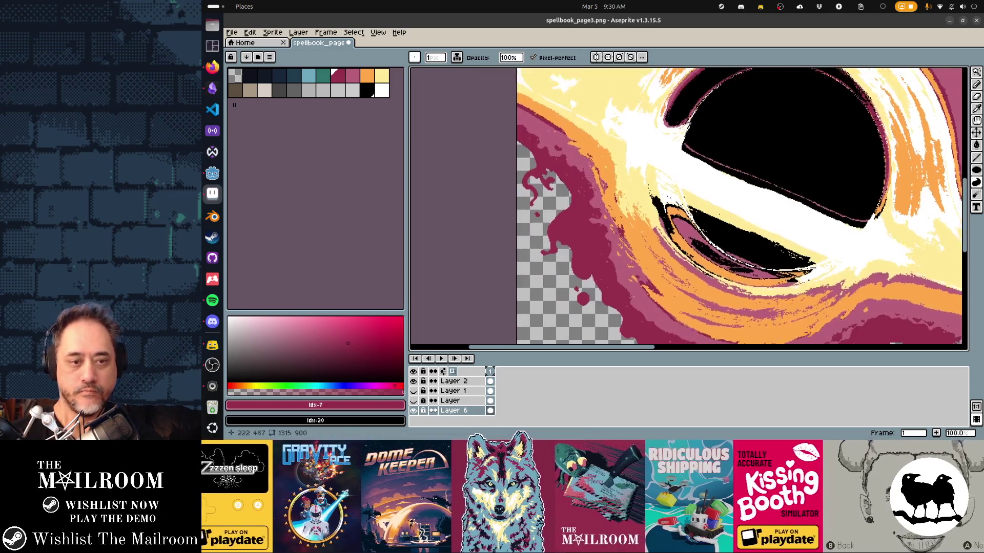
pyautogui.scroll(2, 688, 208)
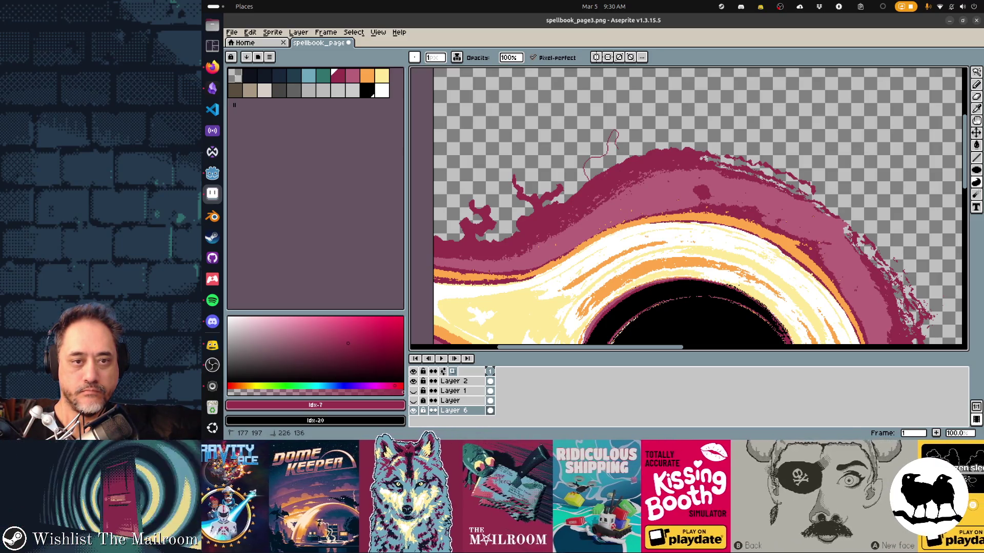
pyautogui.moveTo(611, 157); pyautogui.dragTo(607, 163)
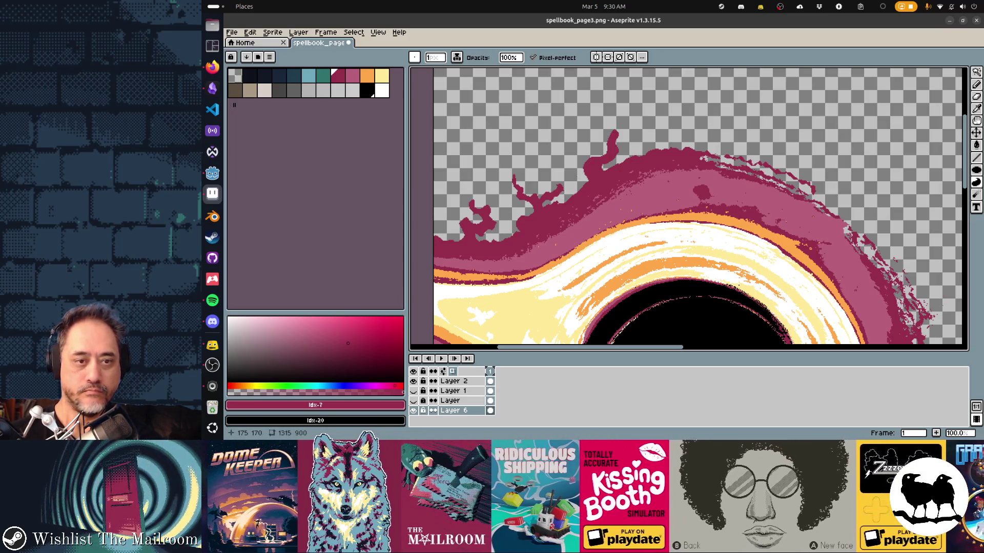
pyautogui.moveTo(573, 158); pyautogui.dragTo(580, 173)
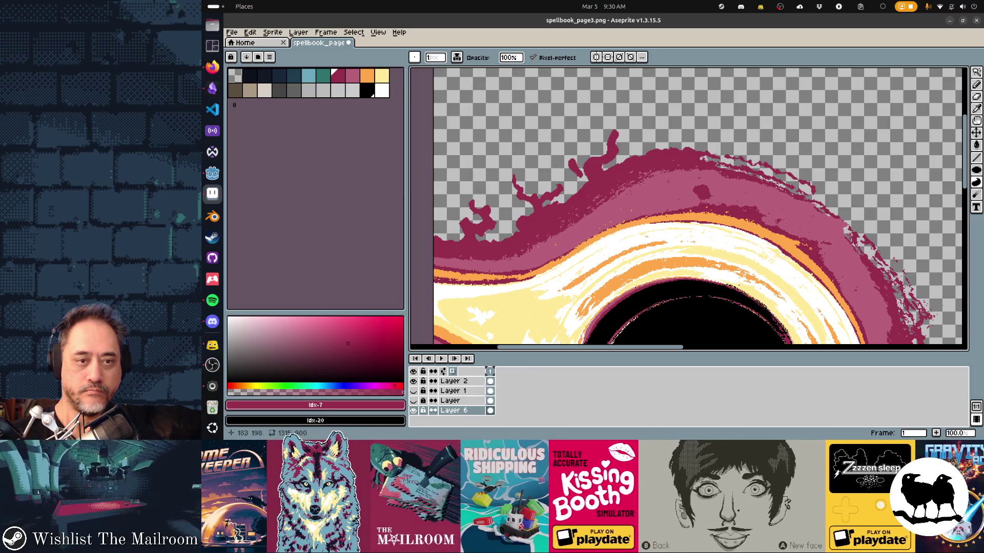